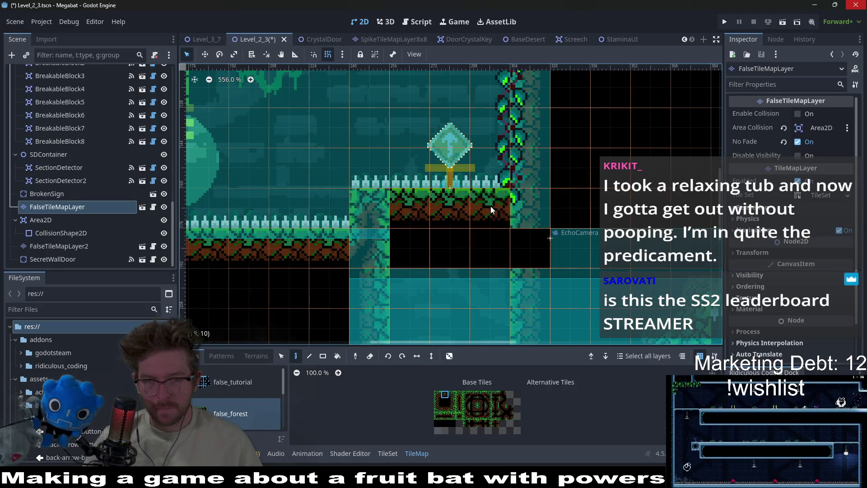
Step: Paint dirt tiles near the ledge, undoing a misplaced one, and add dirt at its left end
{"action": "left_click", "coordinate": [451, 409]}
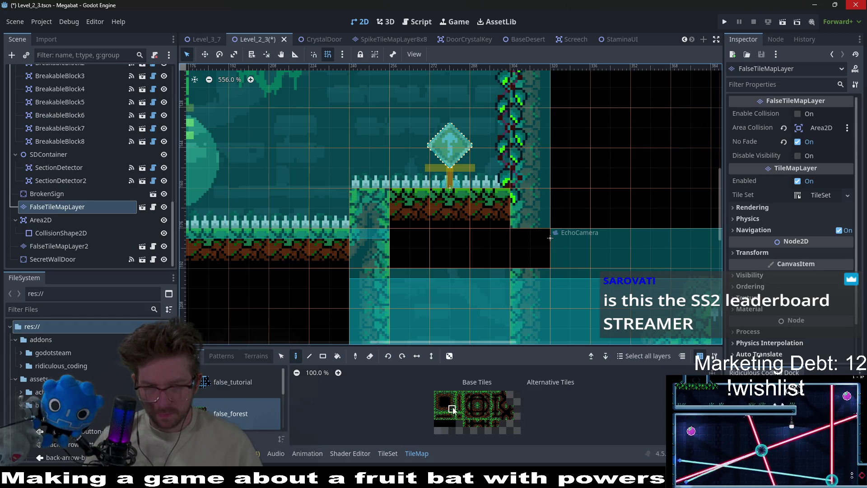
{"action": "left_click", "coordinate": [569, 289]}
{"action": "key", "text": "ctrl+z"}
{"action": "left_click", "coordinate": [480, 409]}
{"action": "left_click", "coordinate": [533, 212]}
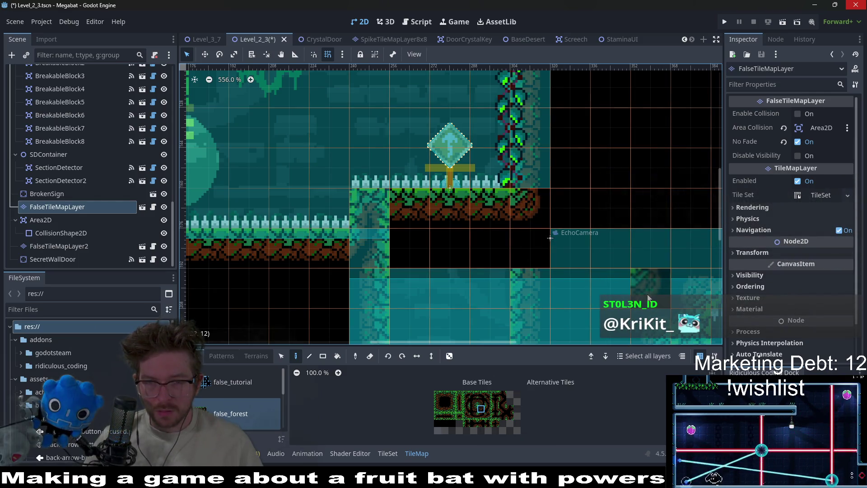
Step: Paint a corner tile and a curved dirt tile at the ledge end, then erase the curved one
{"action": "left_click", "coordinate": [473, 401]}
{"action": "left_click", "coordinate": [369, 207]}
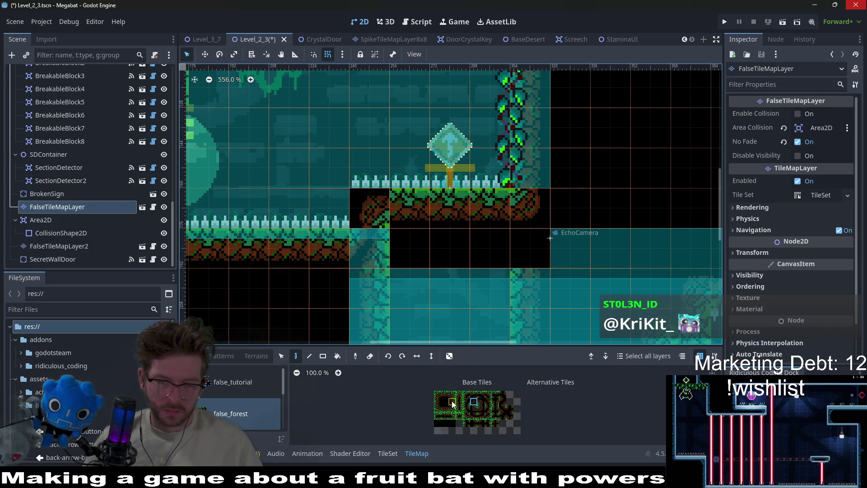
{"action": "left_click", "coordinate": [482, 411]}
{"action": "left_click", "coordinate": [373, 255]}
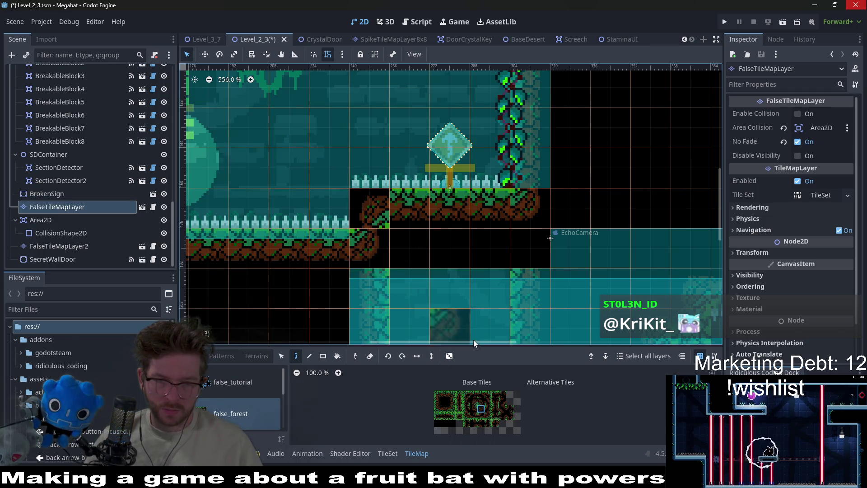
{"action": "right_click", "coordinate": [385, 245]}
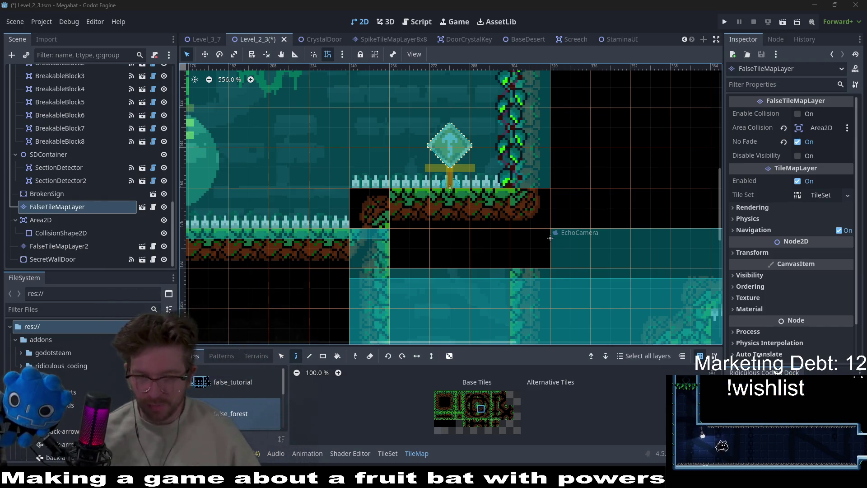
Step: Select the top-left dirt tile in the TileMap atlas
{"action": "left_click", "coordinate": [435, 391]}
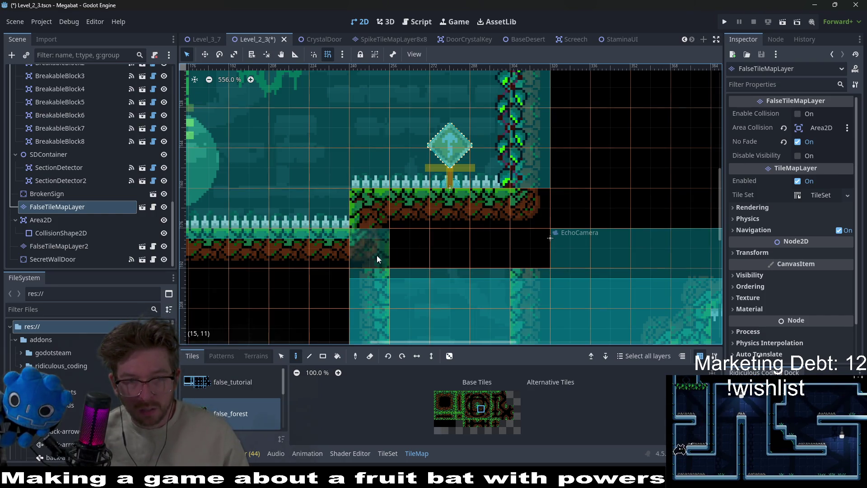
Step: Zoom out, save Level_2_3, and run the current scene for playtesting
{"action": "scroll", "coordinate": [481, 293], "scroll_direction": "down", "scroll_amount": 2}
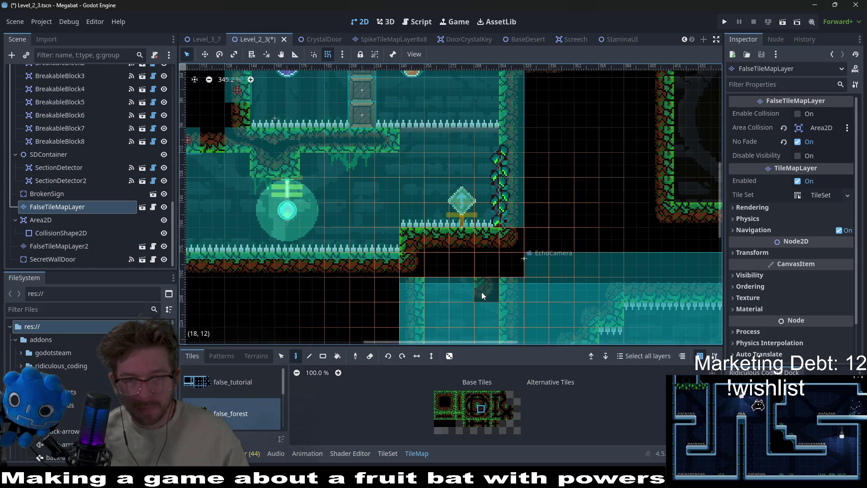
{"action": "scroll", "coordinate": [482, 291], "scroll_direction": "down", "scroll_amount": 1}
{"action": "key", "text": "ctrl+s"}
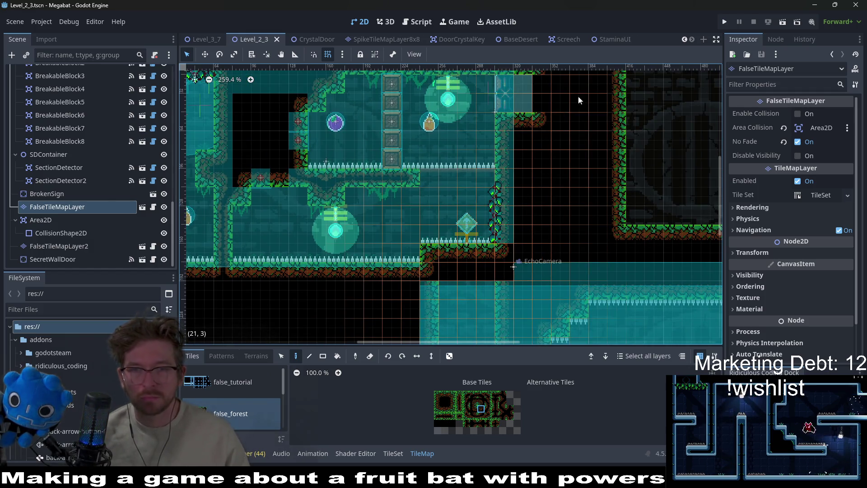
{"action": "left_click", "coordinate": [785, 22]}
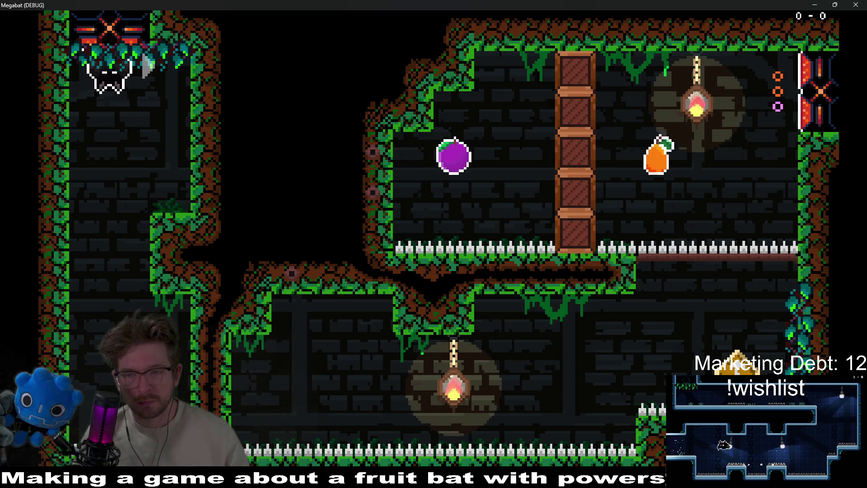
Step: Drop the bat, dash right, climb the vine wall and dash left through the fruits
{"action": "key", "text": "Down"}
{"action": "key", "text": "Right"}
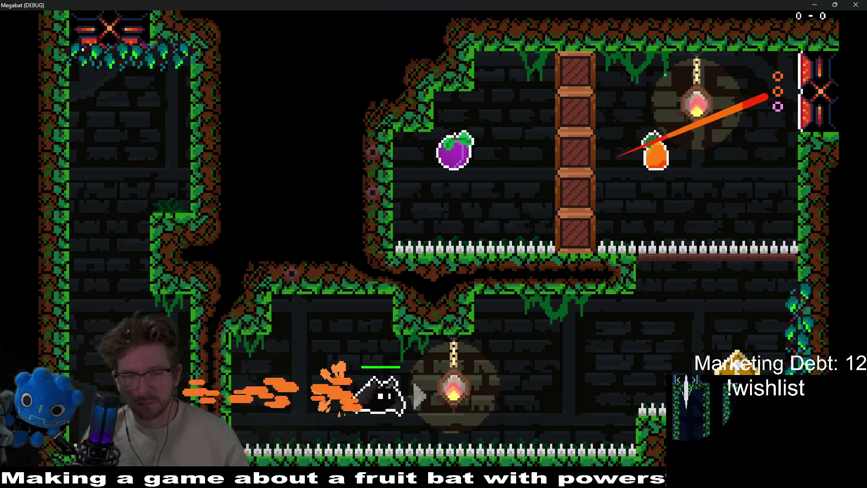
{"action": "key", "text": "Up"}
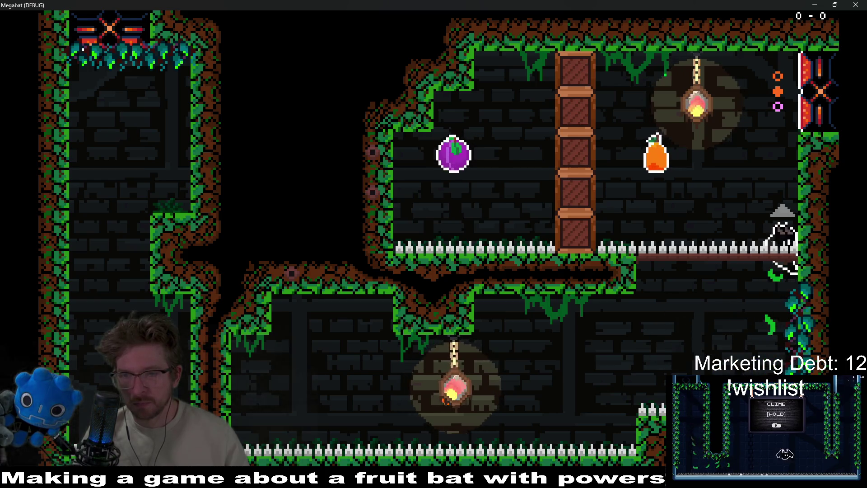
{"action": "key", "text": "Left"}
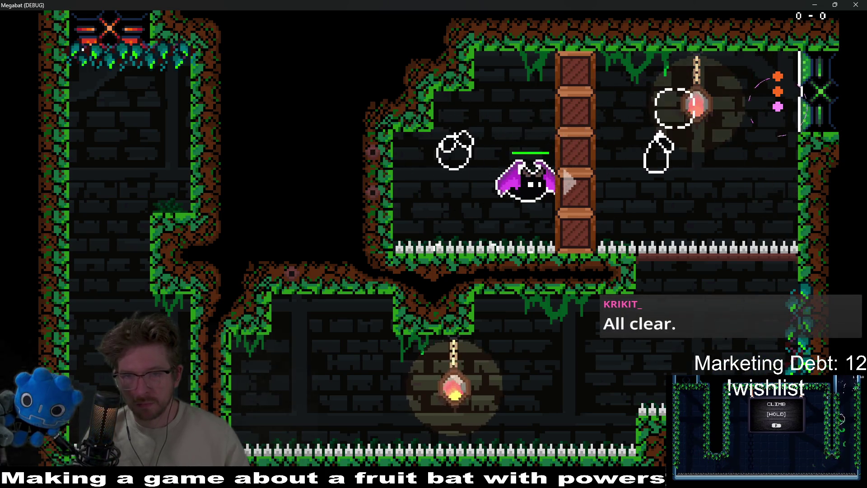
Step: Restart, dash through the breakable pillar, collect the fruits and slam down with a shockwave
{"action": "key", "text": "Left"}
{"action": "key", "text": "Right"}
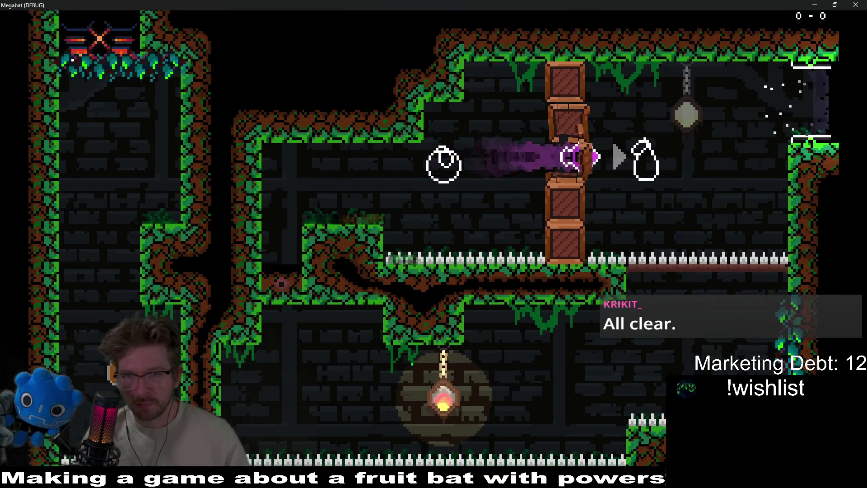
{"action": "key", "text": "Up"}
{"action": "key", "text": "Right"}
{"action": "key", "text": "Left"}
{"action": "key", "text": "Down"}
Step: Fly along the lower corridor and up the left shaft, then close the game window
{"action": "key", "text": "Left"}
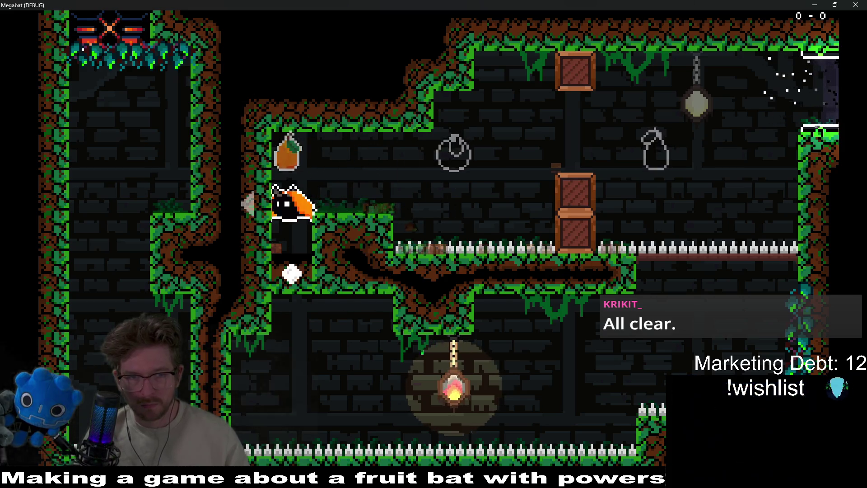
{"action": "key", "text": "Right"}
{"action": "key", "text": "Right"}
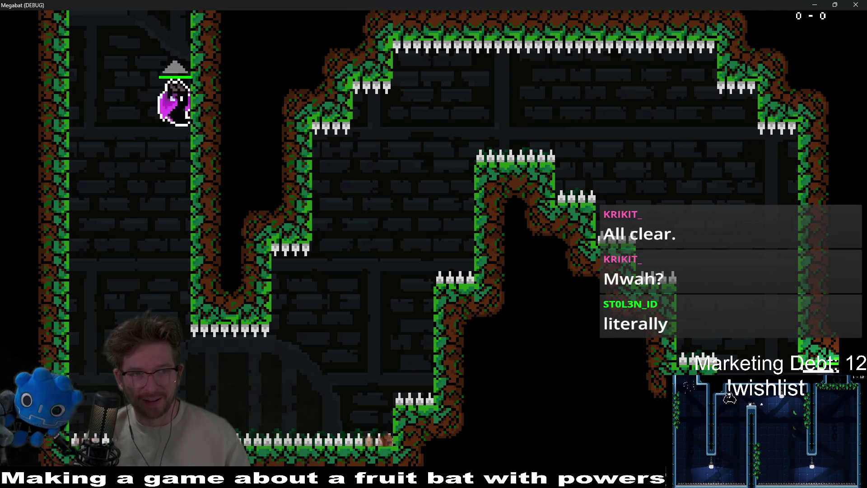
{"action": "key", "text": "Up"}
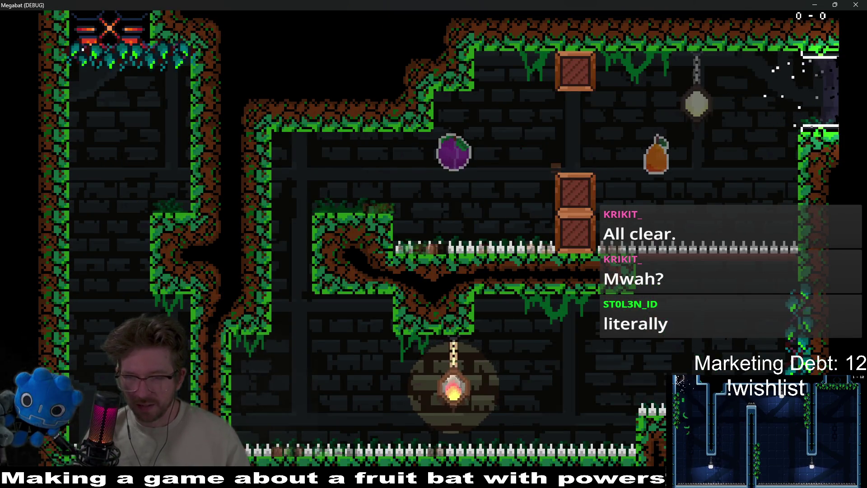
{"action": "key", "text": "Up"}
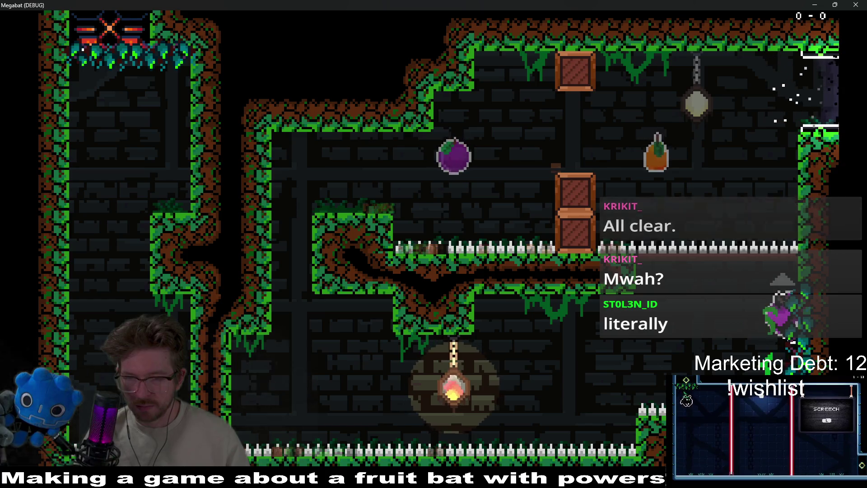
{"action": "left_click", "coordinate": [848, 4]}
Step: On ClimbTileMapLayer, paint the forest climbing terrain onto the vine wall's bottom cell
{"action": "scroll", "coordinate": [497, 228], "scroll_direction": "up", "scroll_amount": 4}
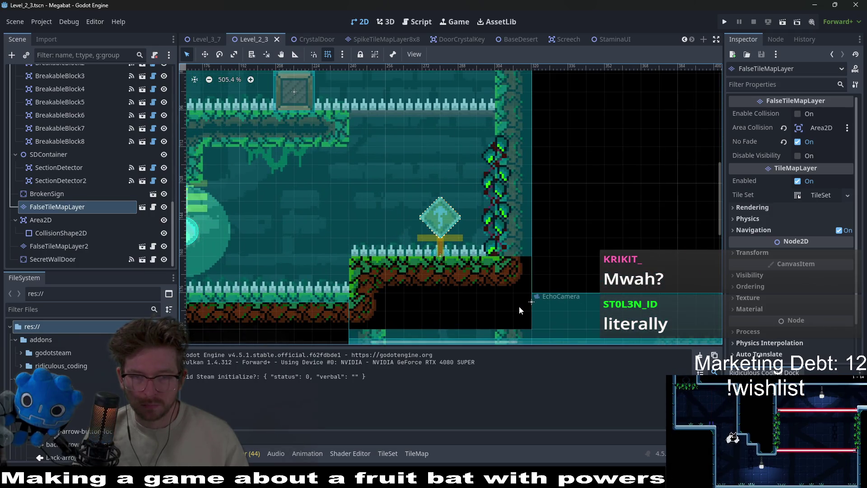
{"action": "left_click_drag", "start_coordinate": [519, 305], "coordinate": [519, 292]}
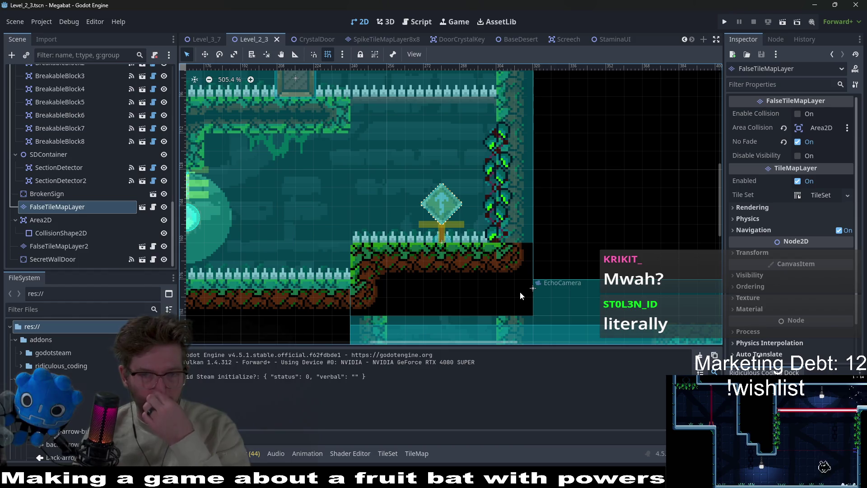
{"action": "scroll", "coordinate": [95, 186], "scroll_direction": "up", "scroll_amount": 10}
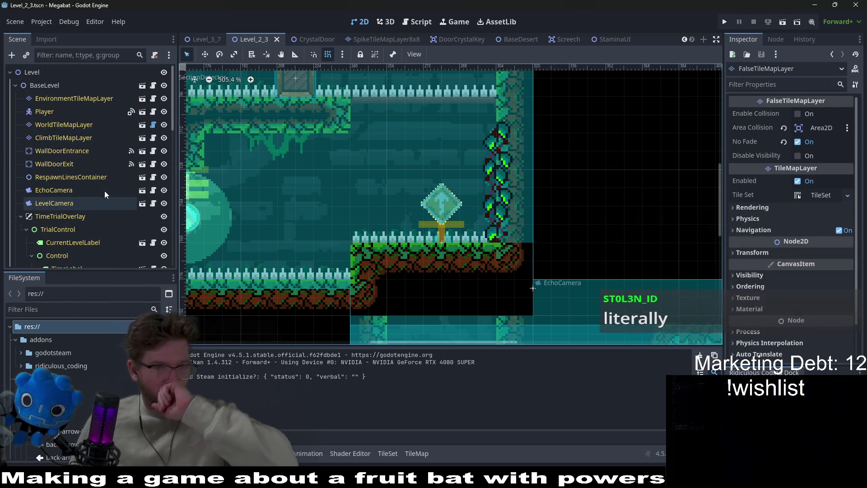
{"action": "left_click", "coordinate": [67, 139]}
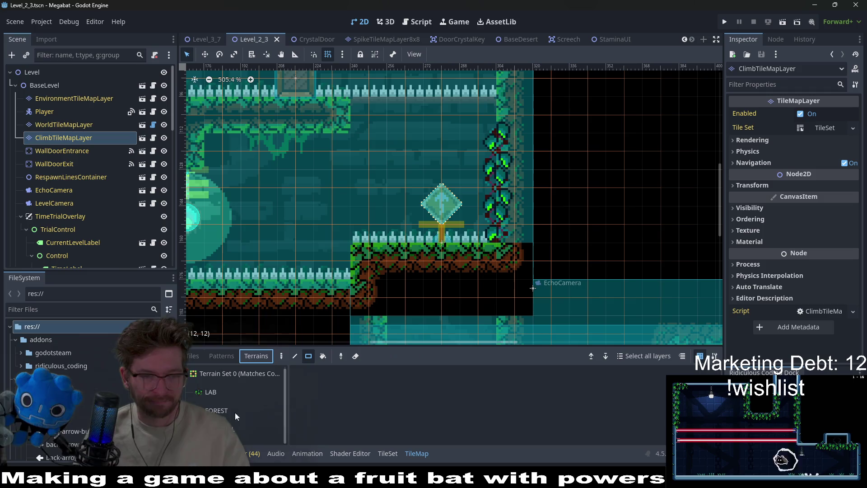
{"action": "left_click", "coordinate": [239, 429]}
{"action": "left_click", "coordinate": [499, 256]}
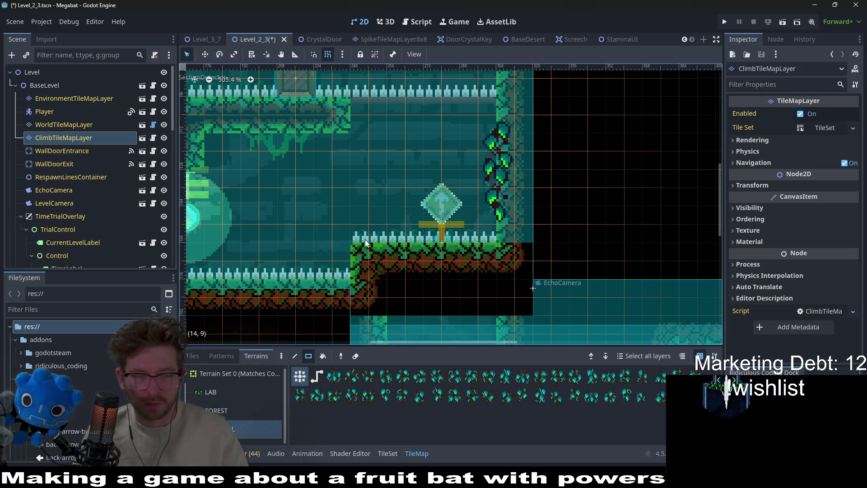
{"action": "scroll", "coordinate": [69, 223], "scroll_direction": "down", "scroll_amount": 10}
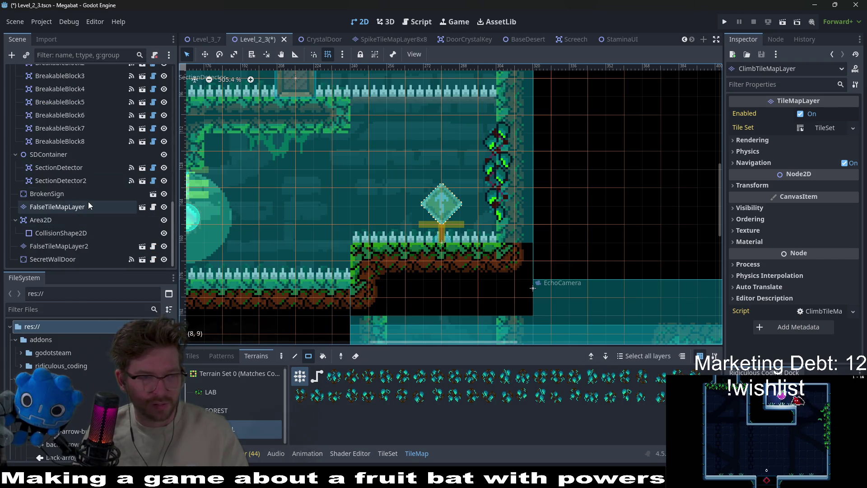
Step: Nudge BrokenSign upward, drag it higher in the Scene tree, and save the scene
{"action": "left_click", "coordinate": [88, 203]}
{"action": "left_click", "coordinate": [67, 194]}
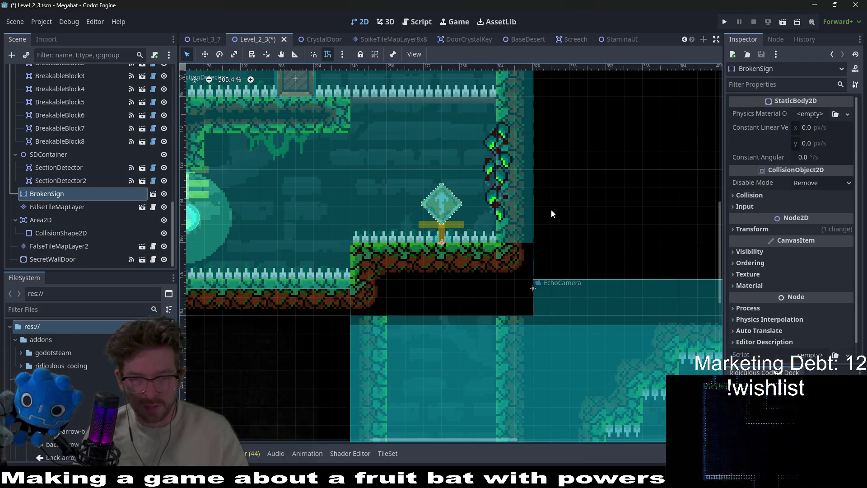
{"action": "key", "text": "w"}
{"action": "key", "text": "Up"}
{"action": "key", "text": "Up"}
{"action": "key", "text": "Up"}
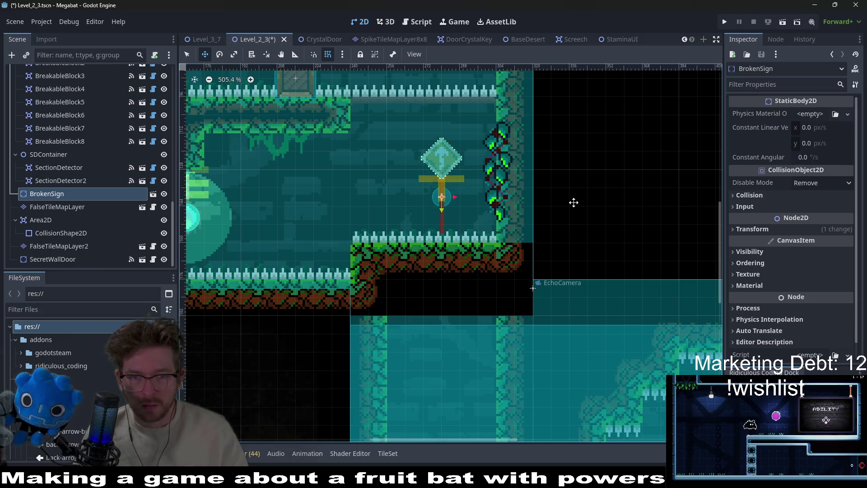
{"action": "key", "text": "Down"}
{"action": "key", "text": "Down"}
{"action": "key", "text": "Down"}
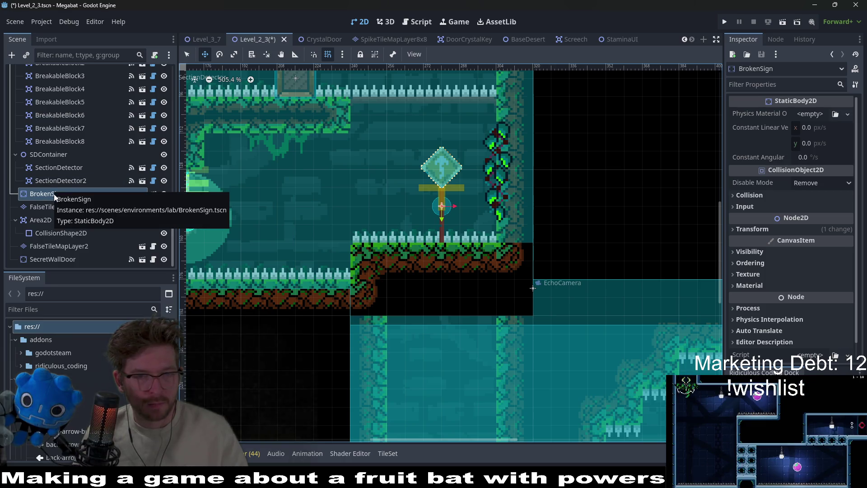
{"action": "mouse_move", "coordinate": [53, 199]}
{"action": "left_mouse_down"}
{"action": "mouse_move", "coordinate": [45, 66]}
{"action": "mouse_move", "coordinate": [50, 119]}
{"action": "mouse_move", "coordinate": [36, 131]}
{"action": "left_mouse_up"}
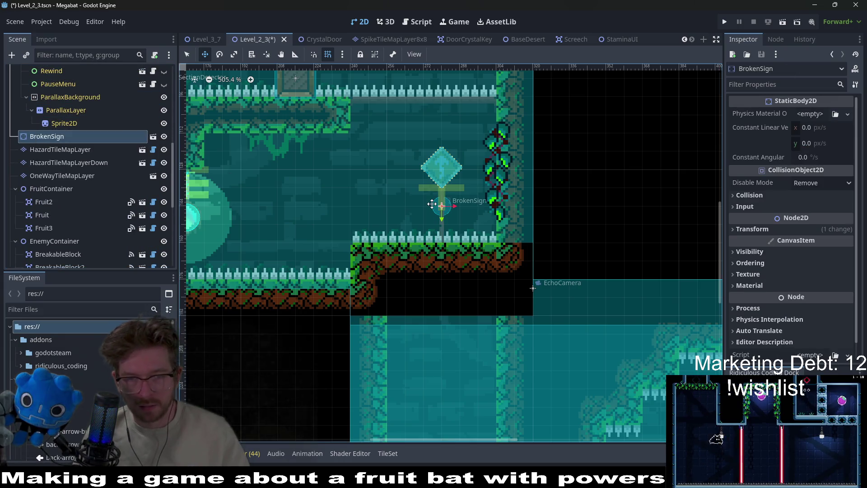
{"action": "key", "text": "ctrl+s"}
Step: Scroll down the Scene dock and select the SecretWallDoor node
{"action": "scroll", "coordinate": [432, 205], "scroll_direction": "down", "scroll_amount": 3}
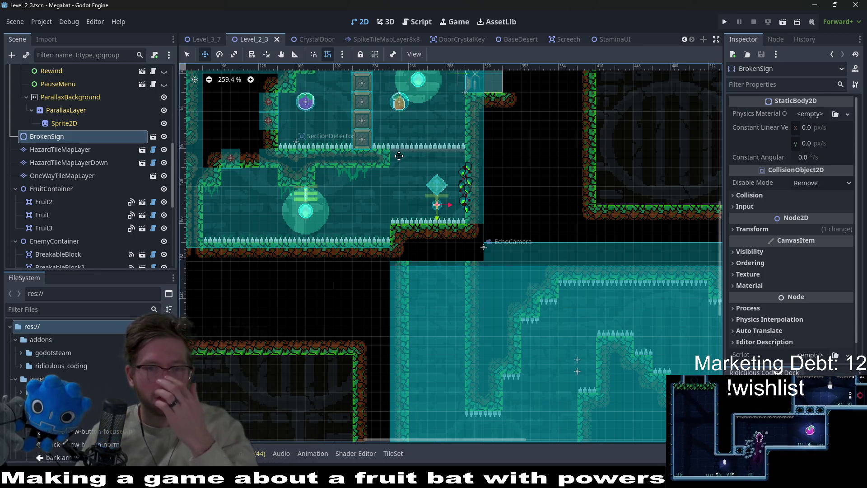
{"action": "scroll", "coordinate": [442, 254], "scroll_direction": "down", "scroll_amount": 3}
{"action": "scroll", "coordinate": [529, 287], "scroll_direction": "right", "scroll_amount": 5}
{"action": "scroll", "coordinate": [87, 179], "scroll_direction": "down", "scroll_amount": 2}
{"action": "scroll", "coordinate": [87, 178], "scroll_direction": "down", "scroll_amount": 5}
{"action": "left_click", "coordinate": [70, 256]}
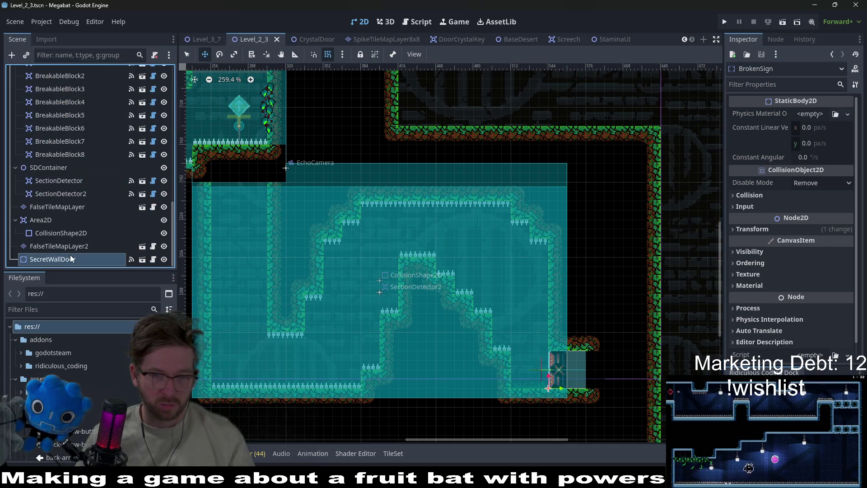
Step: Delete the SecretWallDoor node and confirm the deletion
{"action": "key", "text": "Delete"}
{"action": "key", "text": "Return"}
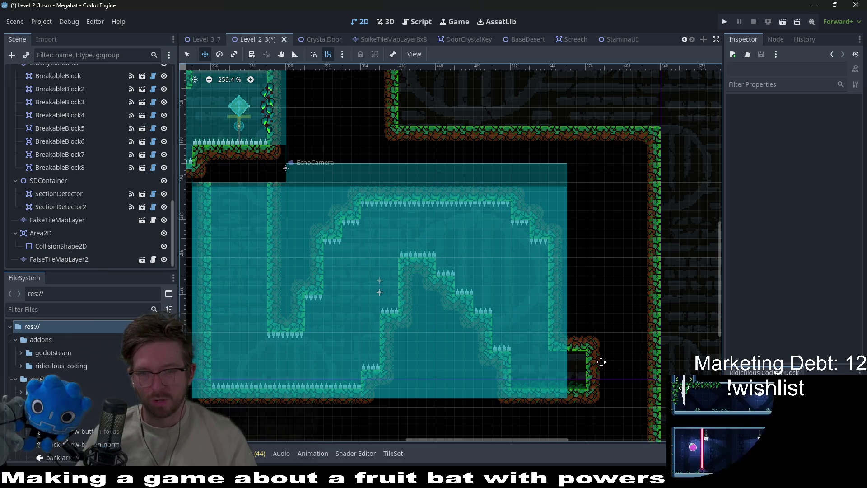
{"action": "scroll", "coordinate": [88, 151], "scroll_direction": "up", "scroll_amount": 10}
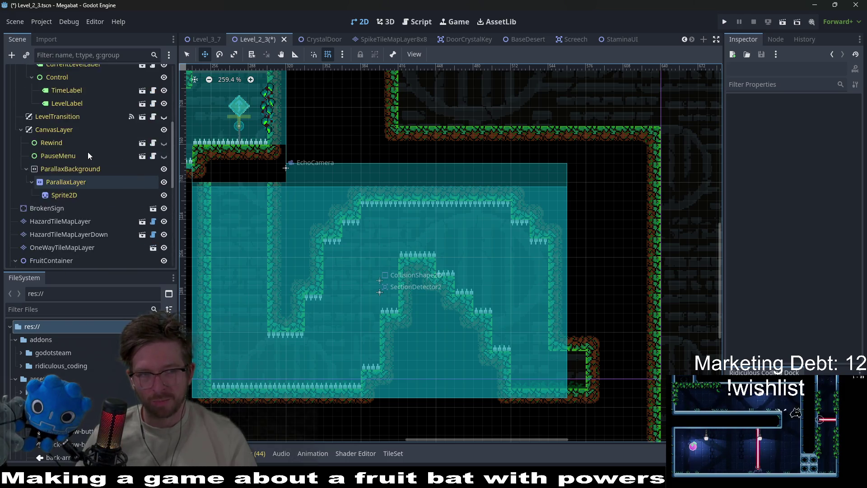
Step: Select EnvironmentTileMapLayer with the ground-forest terrain, then inspect BaseLevel's settings
{"action": "left_click", "coordinate": [71, 99]}
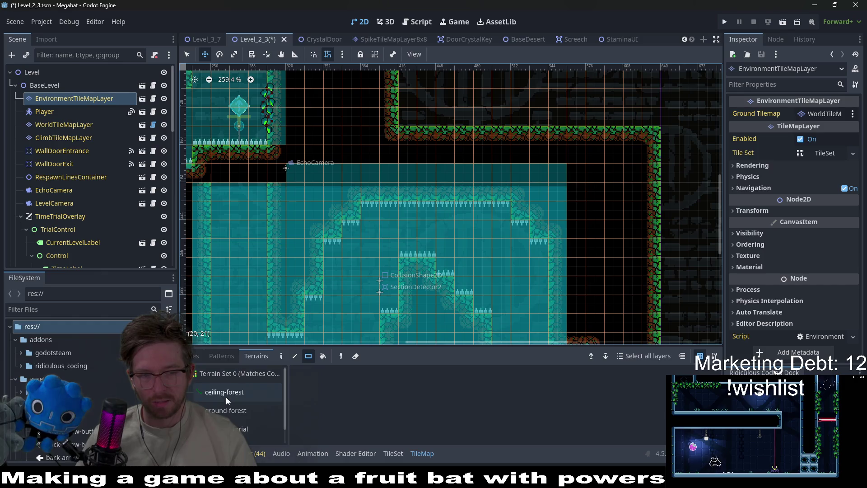
{"action": "left_click", "coordinate": [224, 408]}
{"action": "scroll", "coordinate": [462, 278], "scroll_direction": "down", "scroll_amount": 5}
{"action": "left_click", "coordinate": [40, 85]}
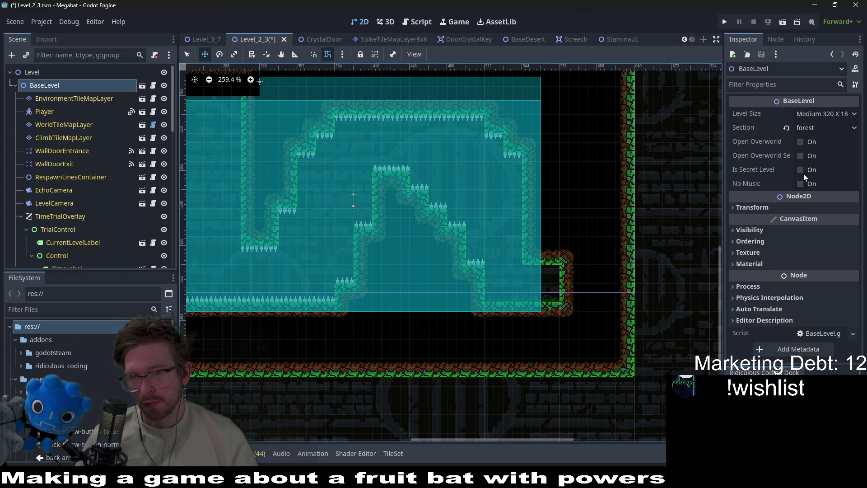
{"action": "mouse_move", "coordinate": [752, 172]}
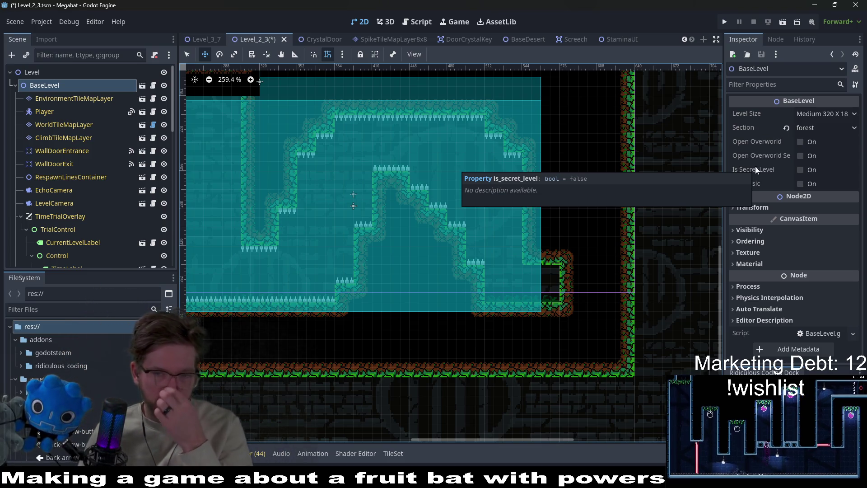
Step: On WorldTileMapLayer with the FOREST terrain, erase the tiles right of the teal area
{"action": "left_click", "coordinate": [61, 123]}
{"action": "left_click", "coordinate": [70, 98]}
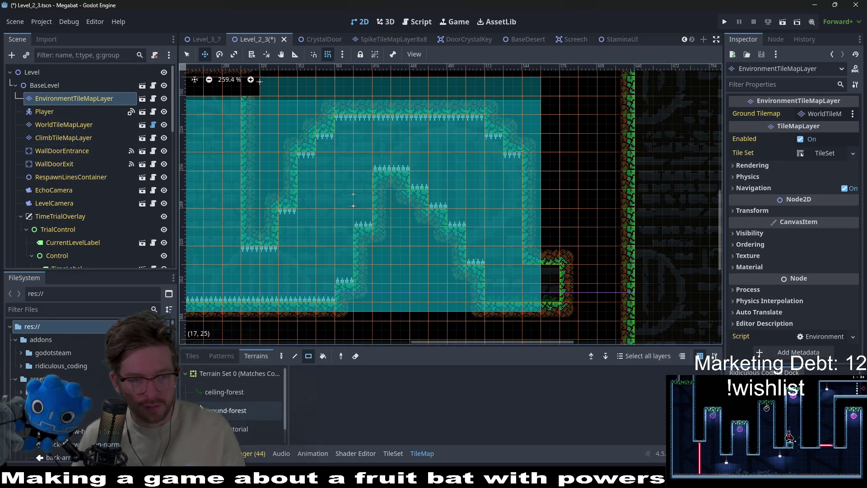
{"action": "left_click", "coordinate": [220, 394]}
{"action": "key", "text": "q"}
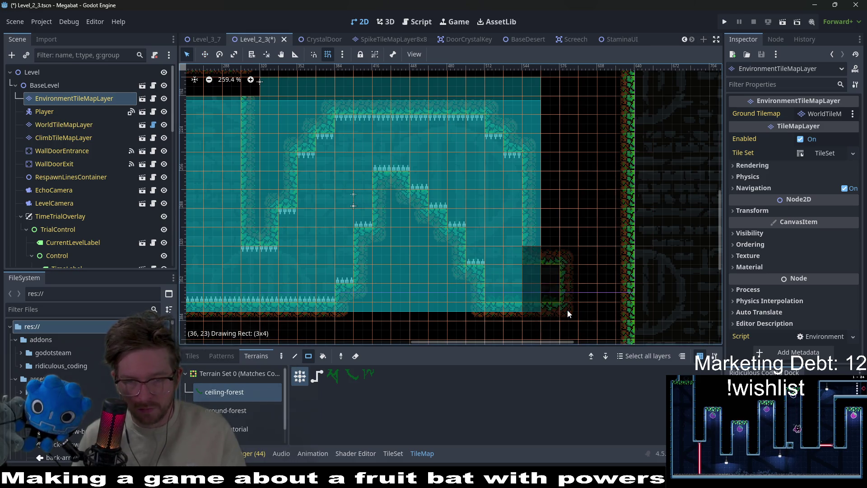
{"action": "left_click", "coordinate": [57, 119]}
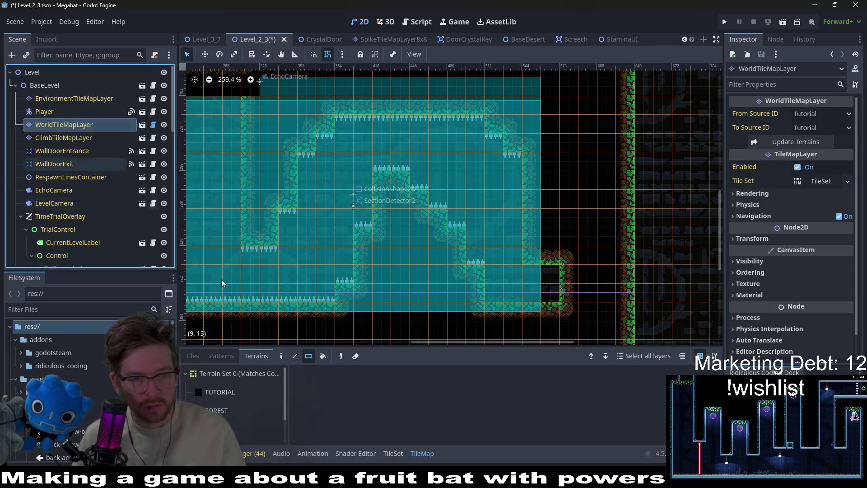
{"action": "left_click", "coordinate": [228, 410]}
{"action": "mouse_move", "coordinate": [524, 265]}
{"action": "left_mouse_down"}
{"action": "mouse_move", "coordinate": [559, 302]}
{"action": "mouse_move", "coordinate": [550, 299]}
{"action": "left_mouse_up"}
Step: Pan across the level, then select HazardTileMapLayer and choose the Spikes terrain
{"action": "scroll", "coordinate": [516, 234], "scroll_direction": "down", "scroll_amount": 1}
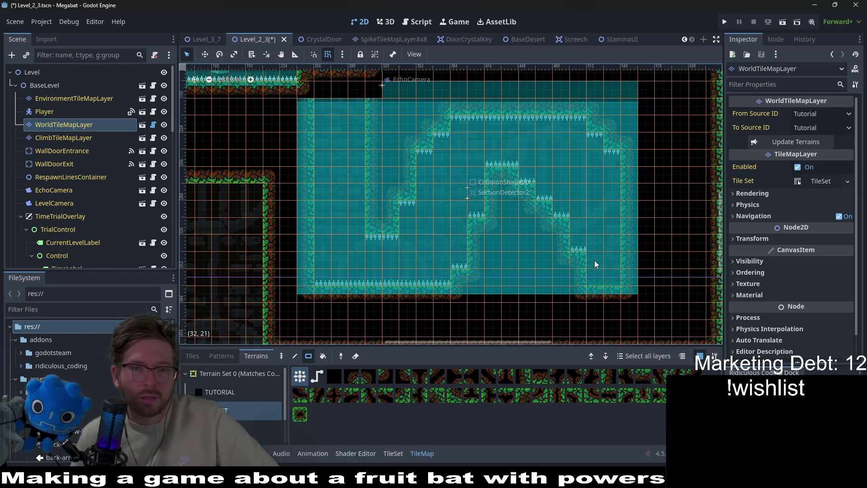
{"action": "scroll", "coordinate": [510, 226], "scroll_direction": "up", "scroll_amount": 3}
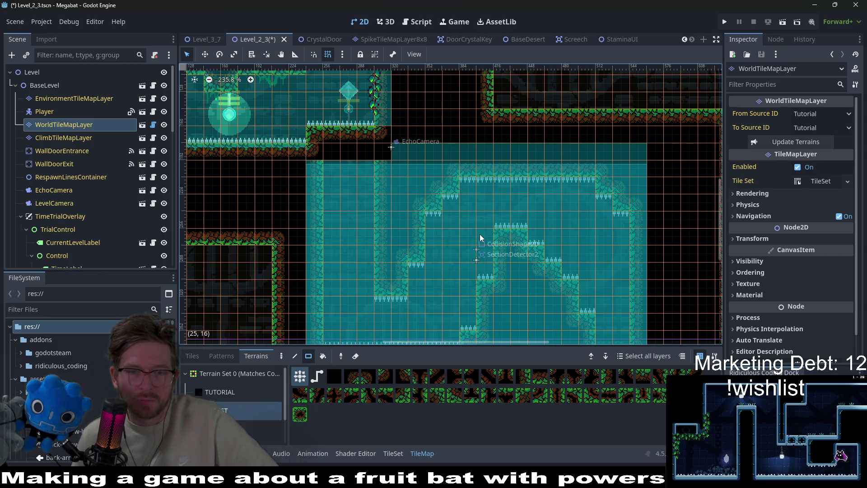
{"action": "left_click_drag", "start_coordinate": [455, 275], "coordinate": [490, 249]}
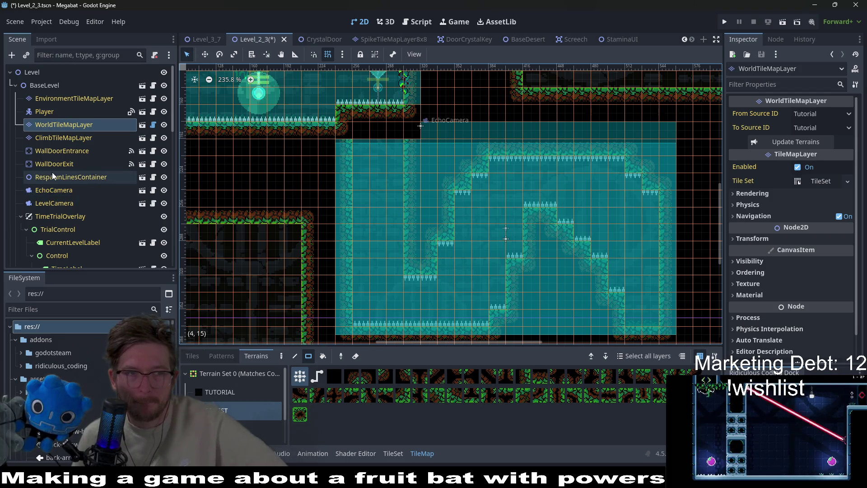
{"action": "scroll", "coordinate": [69, 163], "scroll_direction": "down", "scroll_amount": 1}
{"action": "left_click", "coordinate": [66, 152]}
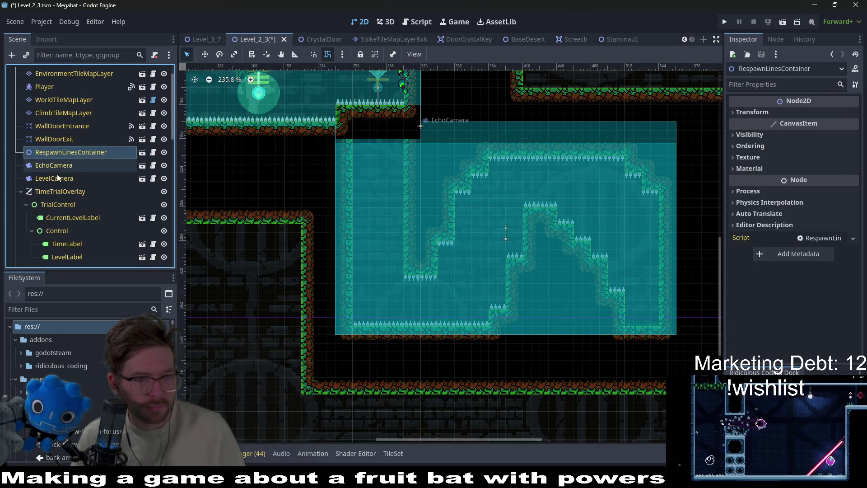
{"action": "scroll", "coordinate": [60, 172], "scroll_direction": "down", "scroll_amount": 5}
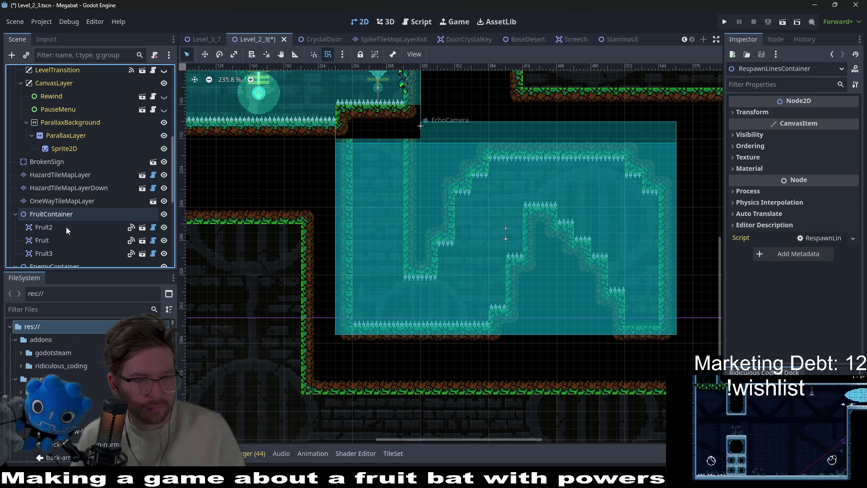
{"action": "left_click", "coordinate": [67, 175]}
{"action": "left_click", "coordinate": [202, 395]}
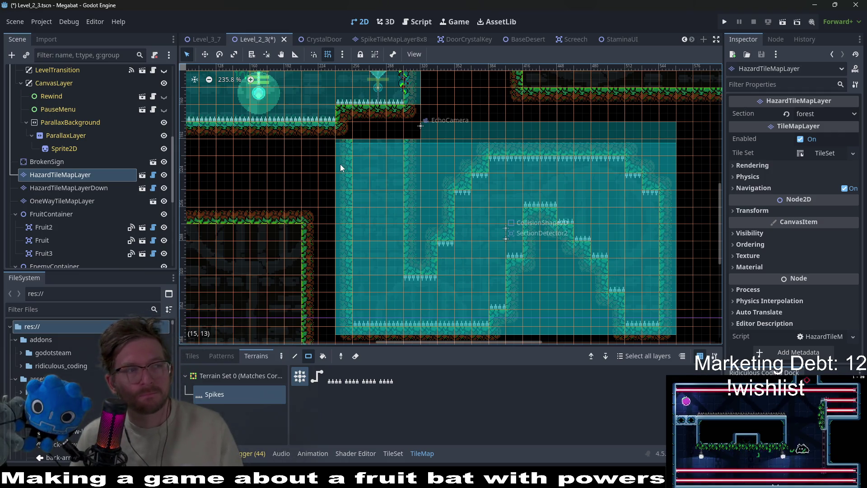
Step: Choose Instantiate Child Scene from the root Level node's context menu
{"action": "scroll", "coordinate": [86, 151], "scroll_direction": "up", "scroll_amount": 10}
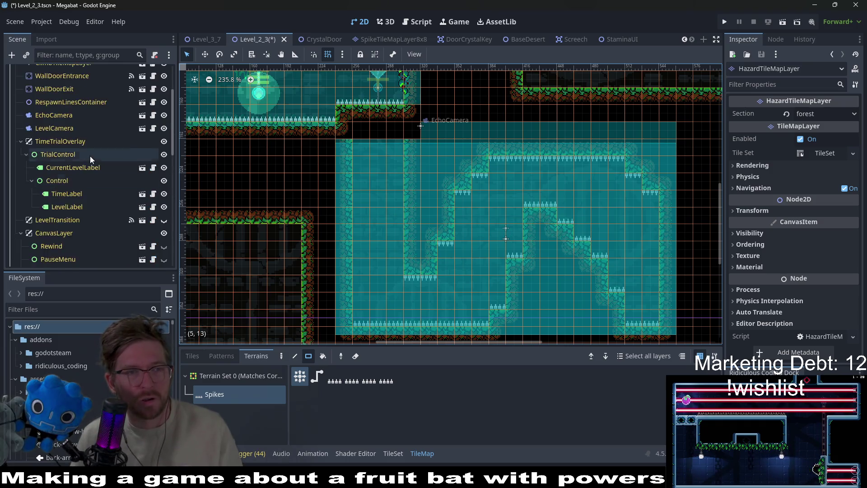
{"action": "double_click", "coordinate": [34, 72]}
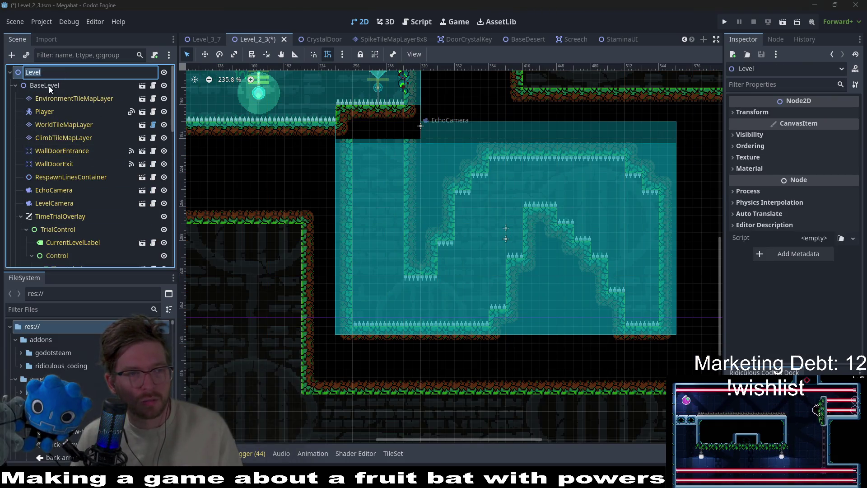
{"action": "key", "text": "Return"}
{"action": "right_click", "coordinate": [38, 73]}
{"action": "left_click", "coordinate": [74, 91]}
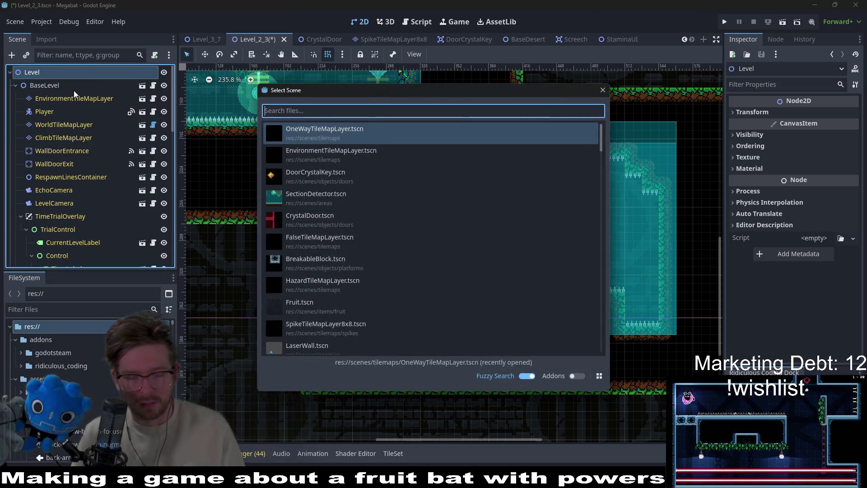
Step: Instance EnvironmentTileMapLayer.tscn via an 'env' search and drag it directly under Level
{"action": "type", "text": "envir"}
{"action": "key", "text": "Return"}
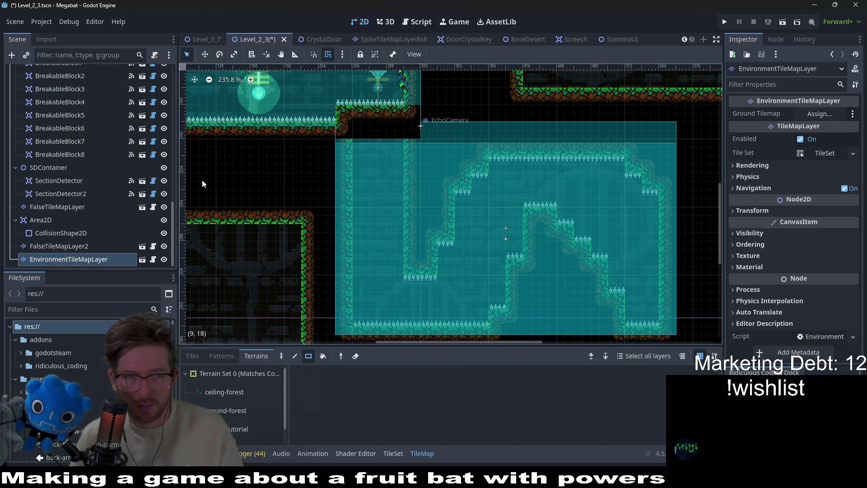
{"action": "left_click_drag", "start_coordinate": [84, 259], "coordinate": [78, 54]}
{"action": "left_click_drag", "start_coordinate": [64, 94], "coordinate": [67, 81]}
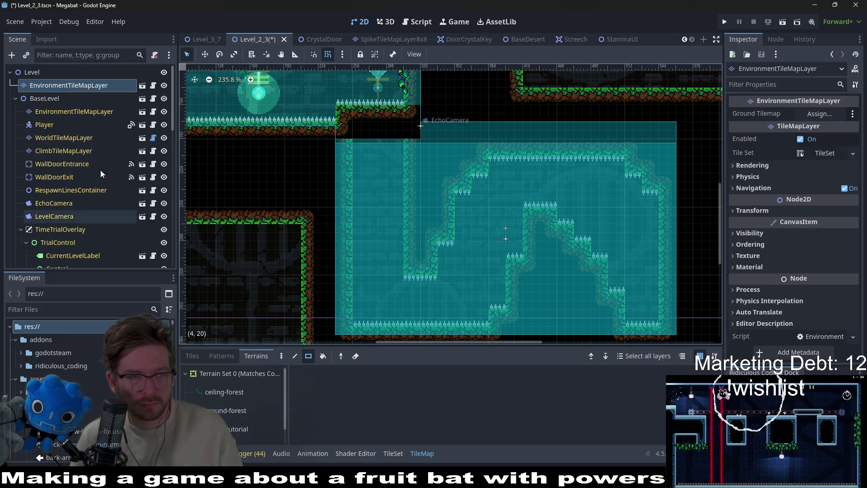
{"action": "left_click", "coordinate": [74, 111]}
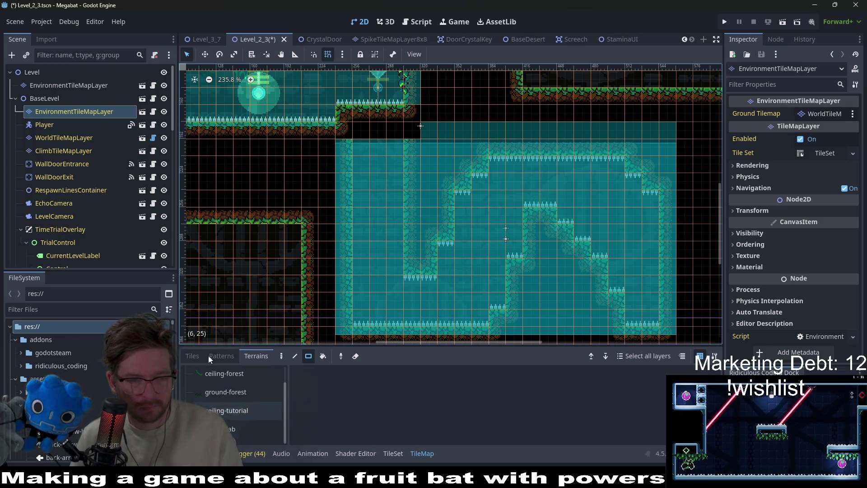
Step: Choose the ForestOvergrowth tile and paint one plant on the lower room's grassy floor
{"action": "left_click", "coordinate": [192, 356]}
{"action": "scroll", "coordinate": [351, 427], "scroll_direction": "down", "scroll_amount": 1}
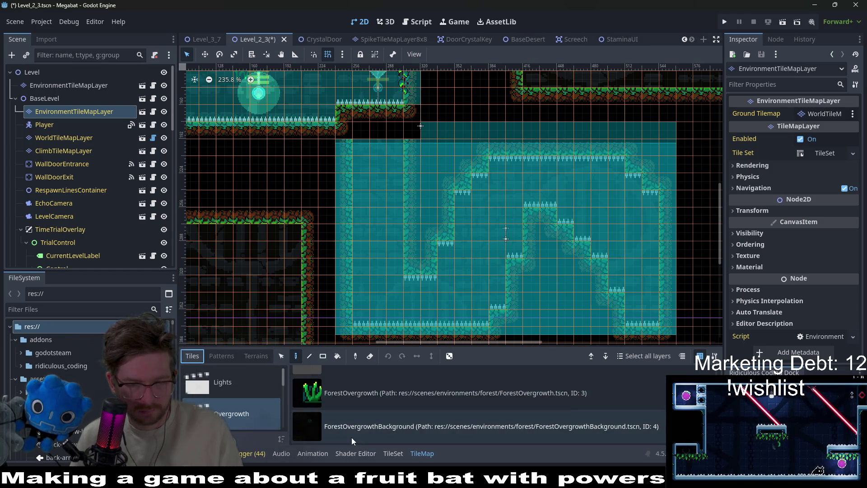
{"action": "left_click", "coordinate": [354, 405]}
{"action": "left_click_drag", "start_coordinate": [276, 174], "coordinate": [402, 266]}
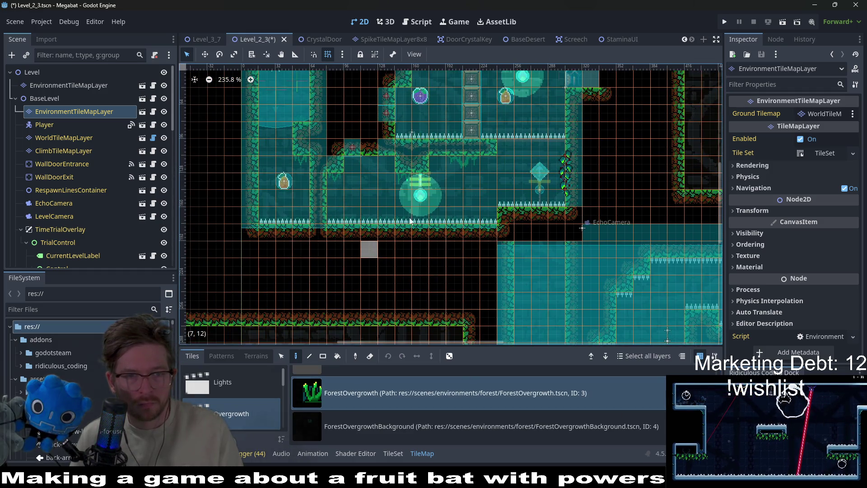
{"action": "left_click_drag", "start_coordinate": [398, 231], "coordinate": [364, 315]}
{"action": "left_click", "coordinate": [347, 298]}
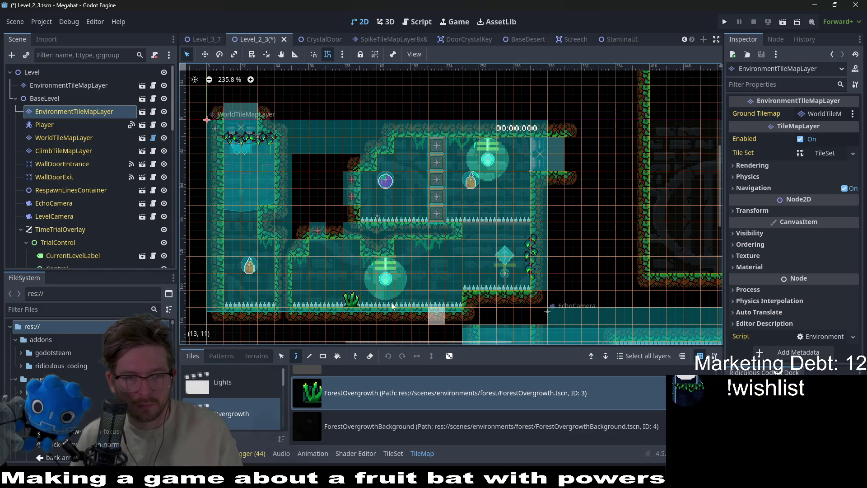
Step: Select the TutorialOvergrowth tile, then bring up the CeilingOvergrowth tile collection
{"action": "scroll", "coordinate": [367, 294], "scroll_direction": "up", "scroll_amount": 3}
{"action": "scroll", "coordinate": [444, 296], "scroll_direction": "down", "scroll_amount": 2}
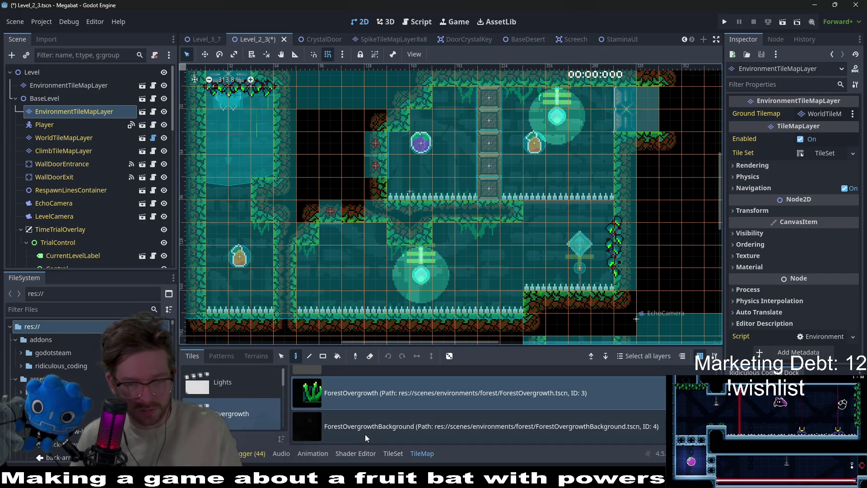
{"action": "scroll", "coordinate": [365, 434], "scroll_direction": "up", "scroll_amount": 3}
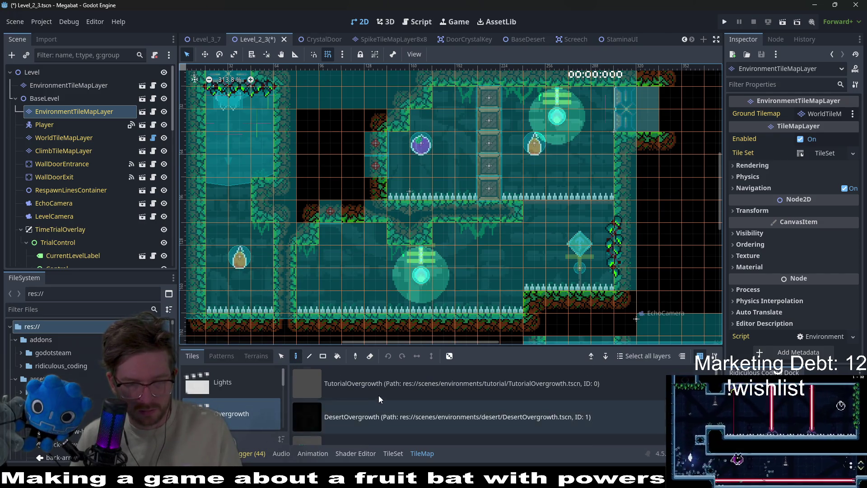
{"action": "left_click", "coordinate": [378, 395]}
{"action": "scroll", "coordinate": [387, 410], "scroll_direction": "down", "scroll_amount": 2}
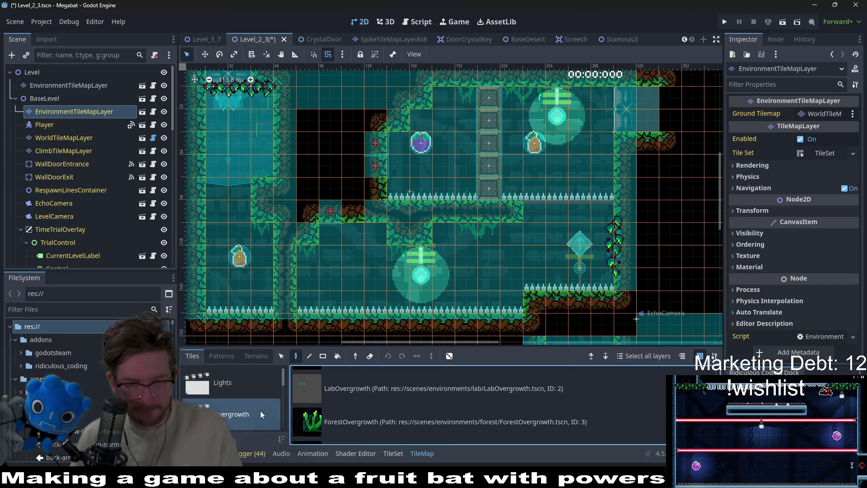
{"action": "scroll", "coordinate": [260, 414], "scroll_direction": "down", "scroll_amount": 2}
{"action": "left_click", "coordinate": [256, 390]}
{"action": "scroll", "coordinate": [373, 406], "scroll_direction": "down", "scroll_amount": 3}
{"action": "scroll", "coordinate": [370, 420], "scroll_direction": "up", "scroll_amount": 2}
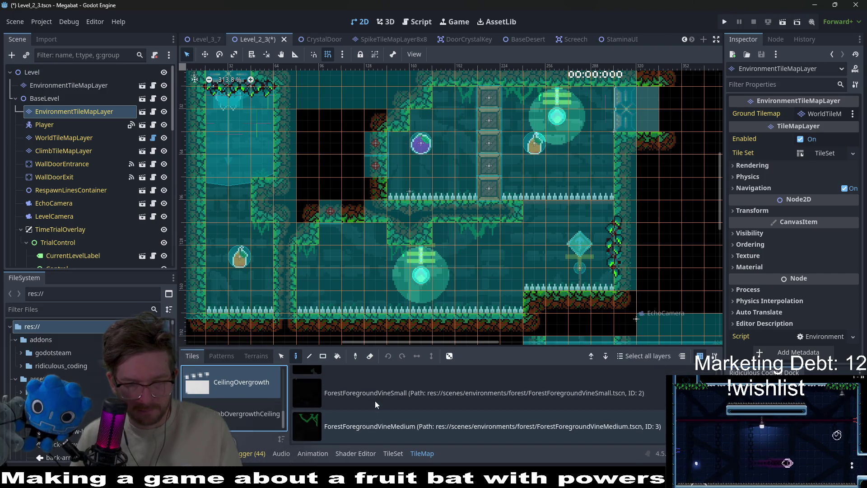
Step: Hang ForestForegroundVineSmall vines along the ceiling and ledges, erasing the misplaced right one
{"action": "left_click", "coordinate": [376, 402]}
{"action": "left_click", "coordinate": [255, 223]}
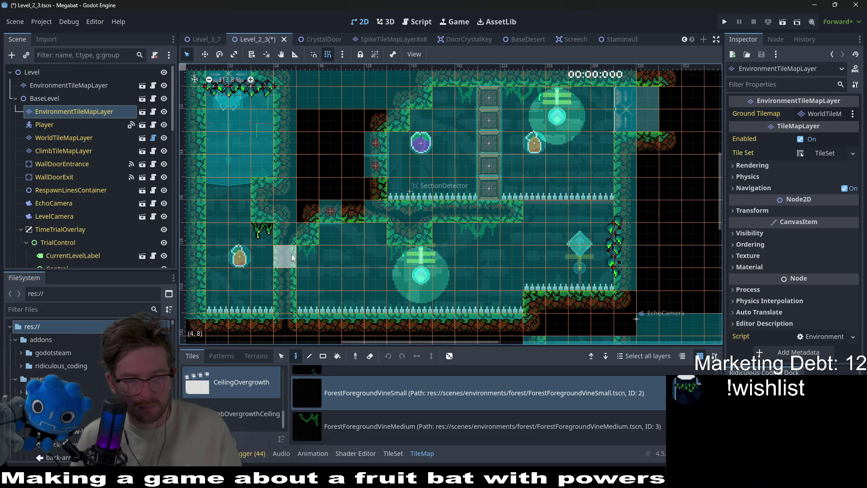
{"action": "left_click", "coordinate": [304, 253]}
{"action": "left_click", "coordinate": [403, 258]}
{"action": "left_click", "coordinate": [468, 237]}
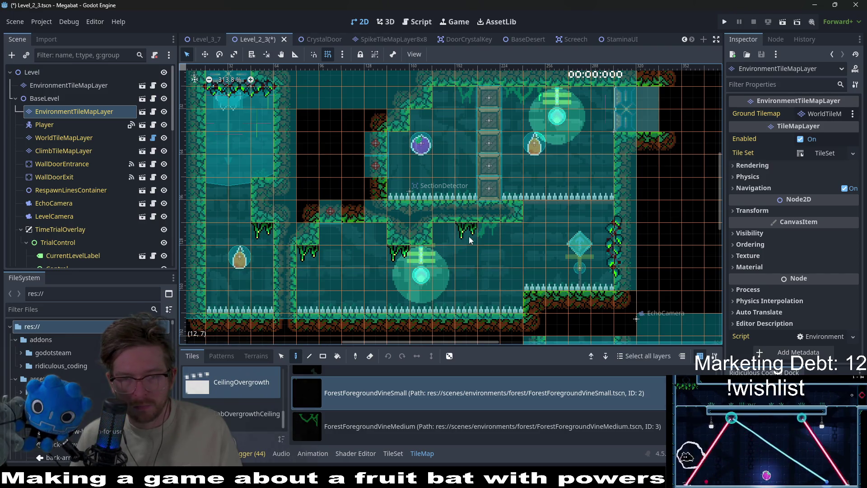
{"action": "right_click", "coordinate": [476, 236]}
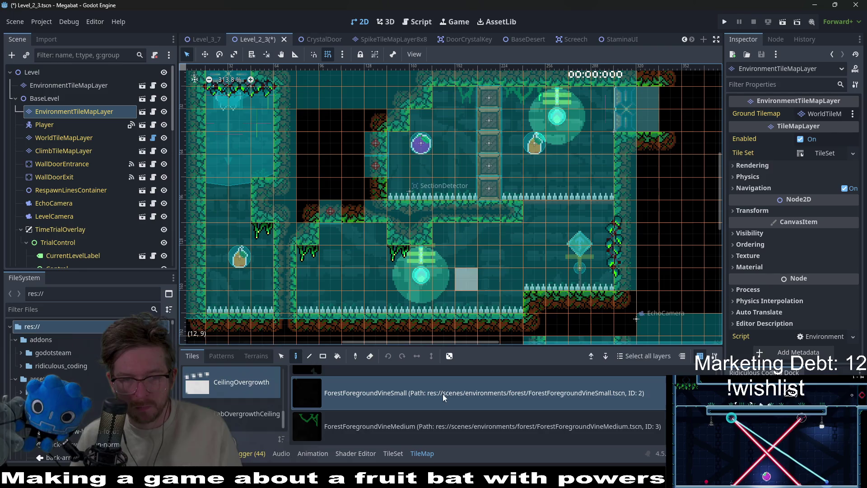
Step: Add ForestForegroundVineMedium and small vines on the right ledge and top ceiling
{"action": "left_click", "coordinate": [383, 429]}
{"action": "left_click", "coordinate": [470, 248]}
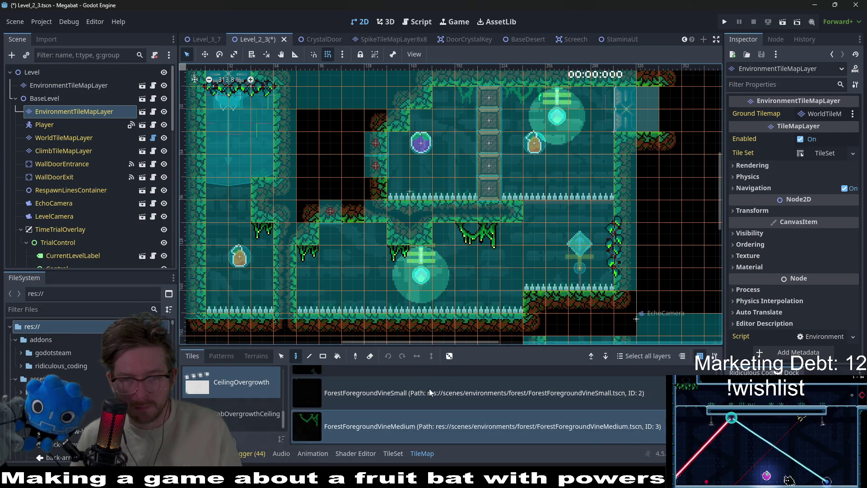
{"action": "left_click", "coordinate": [429, 389]}
{"action": "left_click", "coordinate": [465, 102]}
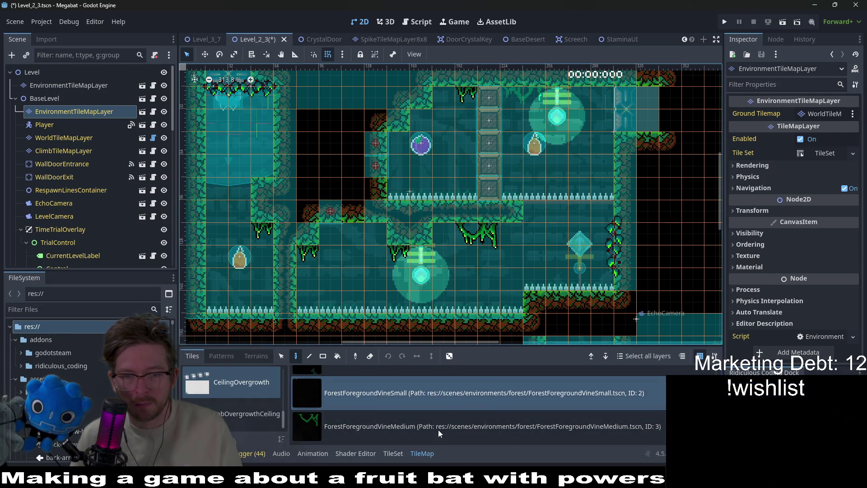
{"action": "left_click", "coordinate": [440, 427]}
{"action": "left_click", "coordinate": [519, 97]}
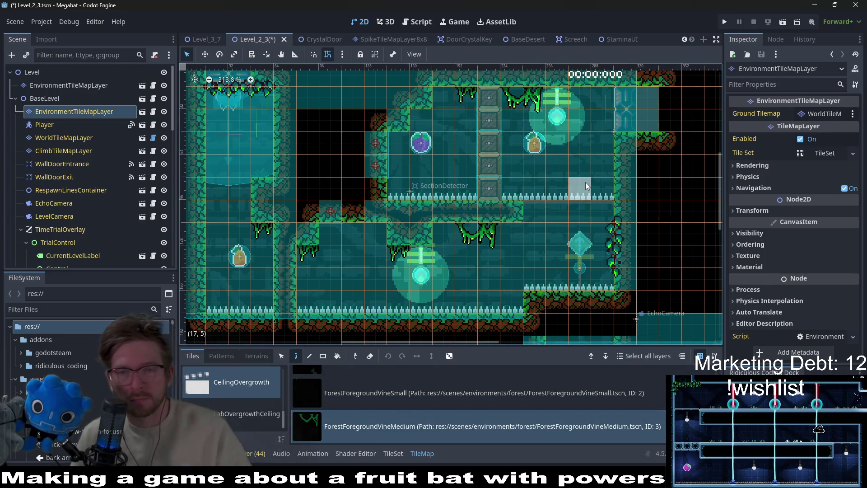
{"action": "scroll", "coordinate": [586, 182], "scroll_direction": "down", "scroll_amount": 2}
{"action": "left_click", "coordinate": [377, 392]}
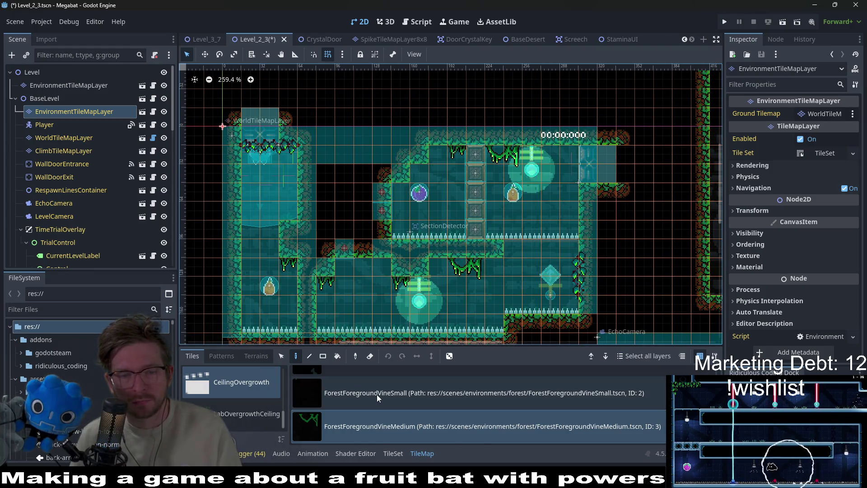
Step: Paint two more small hanging vines on a ledge
{"action": "left_click", "coordinate": [416, 174]}
{"action": "left_click", "coordinate": [400, 186]}
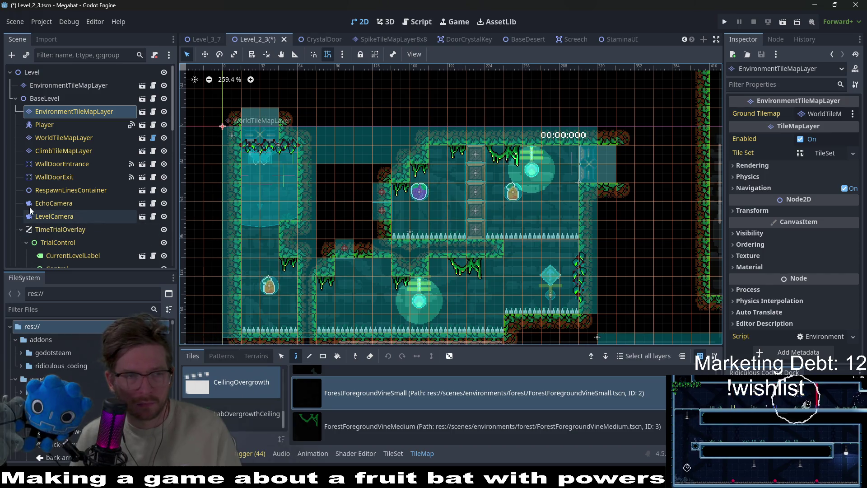
{"action": "scroll", "coordinate": [60, 233], "scroll_direction": "down", "scroll_amount": 10}
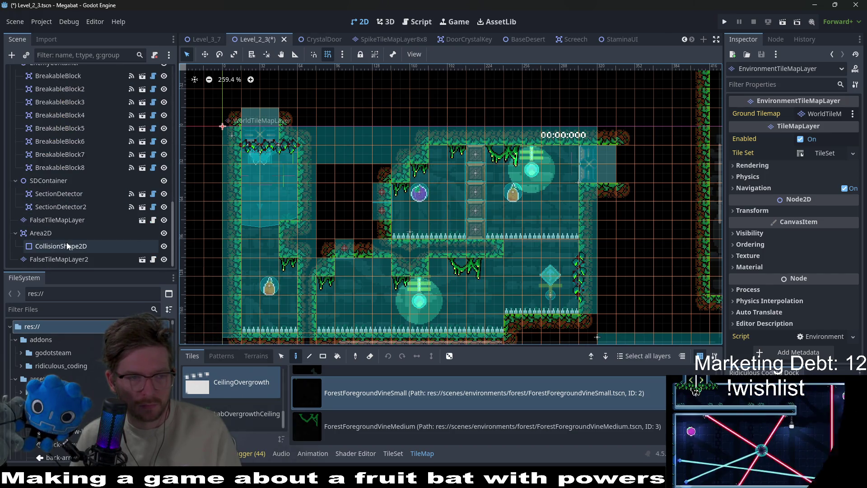
{"action": "scroll", "coordinate": [67, 246], "scroll_direction": "up", "scroll_amount": 5}
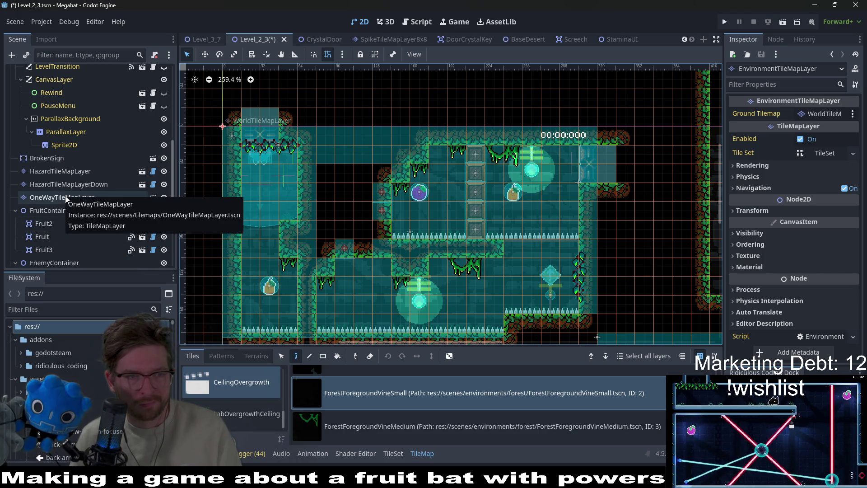
Step: Nudge the Fruit2 dash fruit one step right and down, then save the scene
{"action": "left_click", "coordinate": [58, 222]}
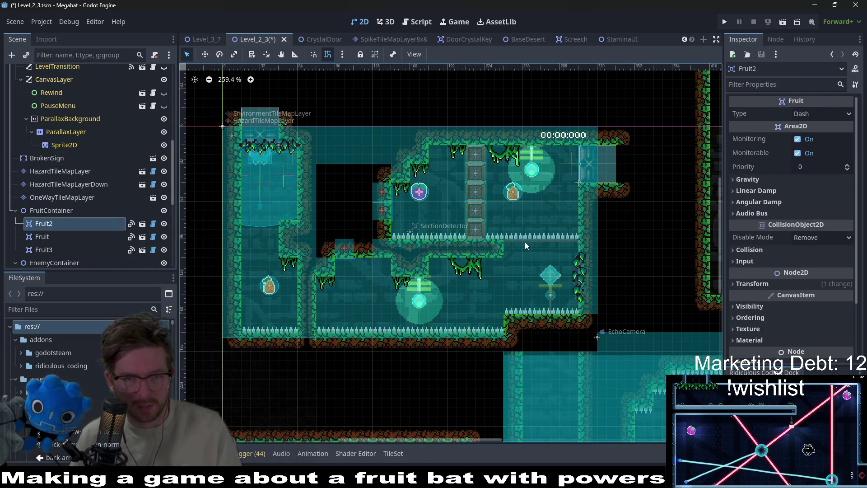
{"action": "key", "text": "Right"}
{"action": "key", "text": "Down"}
{"action": "key", "text": "Down"}
{"action": "key", "text": "Down"}
{"action": "key", "text": "Down"}
{"action": "key", "text": "ctrl+s"}
Step: Reselect EnvironmentTileMapLayer in the Scene tree for painting
{"action": "scroll", "coordinate": [567, 337], "scroll_direction": "down", "scroll_amount": 5}
{"action": "scroll", "coordinate": [567, 337], "scroll_direction": "right", "scroll_amount": 3}
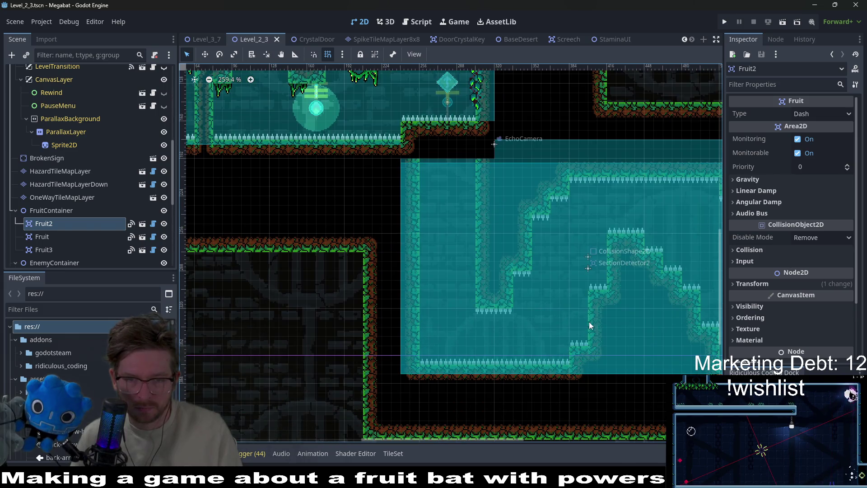
{"action": "scroll", "coordinate": [512, 294], "scroll_direction": "up", "scroll_amount": 3}
{"action": "scroll", "coordinate": [512, 294], "scroll_direction": "right", "scroll_amount": 2}
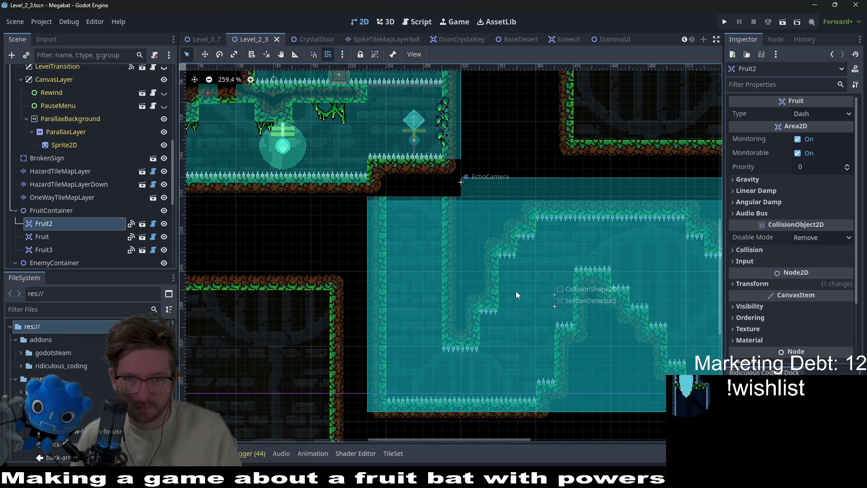
{"action": "scroll", "coordinate": [420, 246], "scroll_direction": "up", "scroll_amount": 5}
{"action": "scroll", "coordinate": [420, 246], "scroll_direction": "left", "scroll_amount": 3}
{"action": "scroll", "coordinate": [61, 169], "scroll_direction": "up", "scroll_amount": 5}
{"action": "scroll", "coordinate": [68, 177], "scroll_direction": "up", "scroll_amount": 1}
{"action": "left_click", "coordinate": [77, 86]}
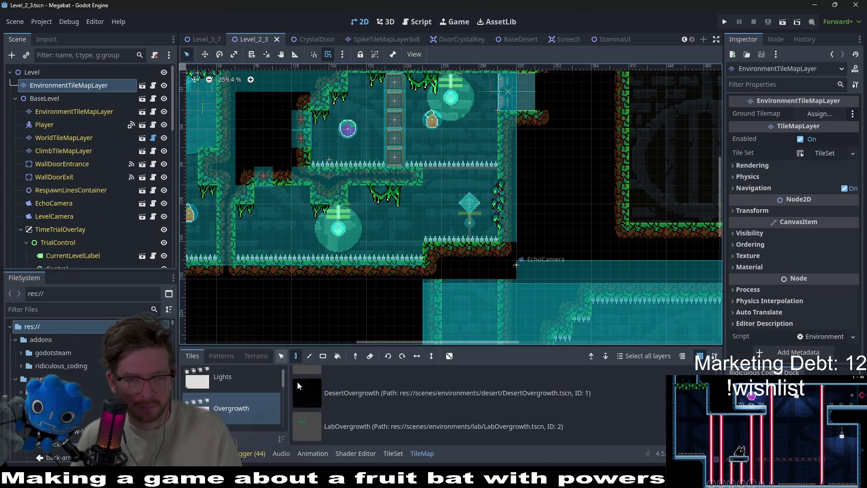
Step: Pick the ForestOvergrowthBackground tile and look through the LabOvergrowthCeiling source
{"action": "left_click", "coordinate": [381, 417]}
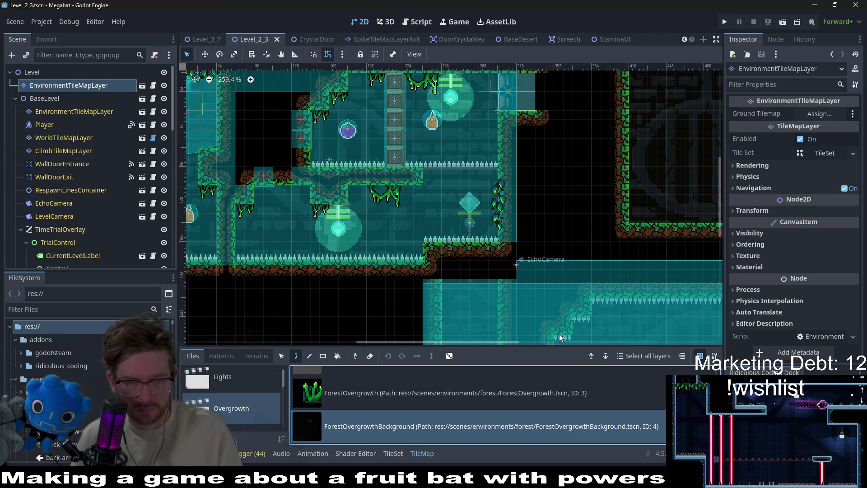
{"action": "left_click_drag", "start_coordinate": [418, 164], "coordinate": [432, 245]}
{"action": "left_click", "coordinate": [493, 164]}
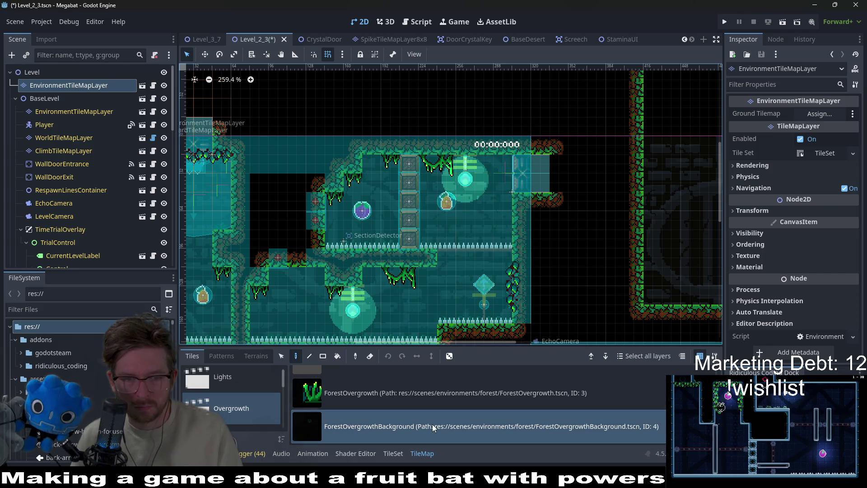
{"action": "scroll", "coordinate": [432, 424], "scroll_direction": "up", "scroll_amount": 3}
{"action": "scroll", "coordinate": [400, 402], "scroll_direction": "down", "scroll_amount": 3}
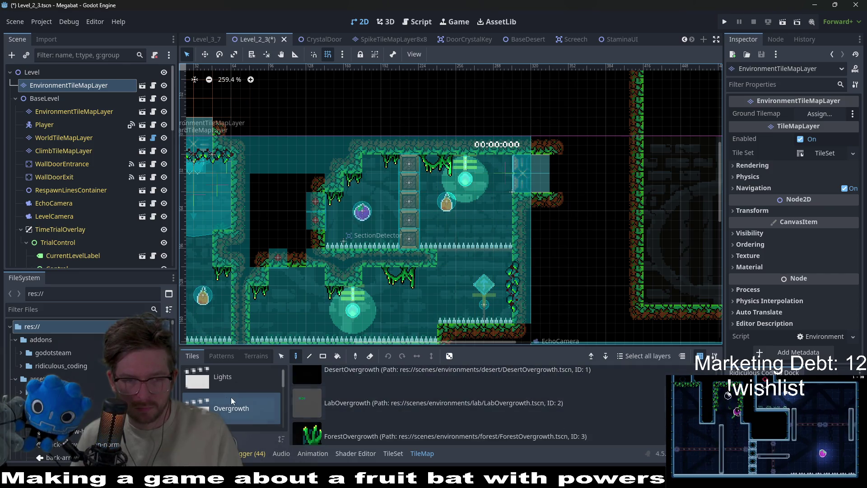
{"action": "scroll", "coordinate": [256, 419], "scroll_direction": "down", "scroll_amount": 3}
{"action": "left_click", "coordinate": [256, 425]}
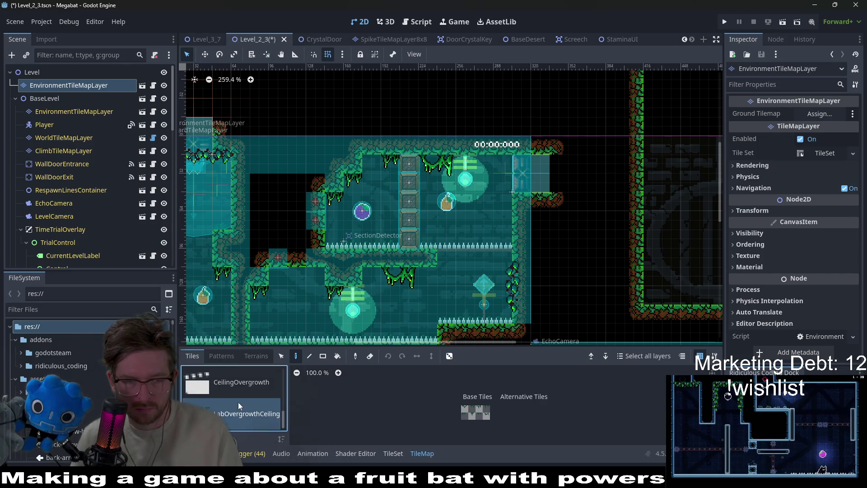
Step: Switch to CeilingOvergrowth, choose ForestBackgroundVine, and pan down to the lower room
{"action": "left_click", "coordinate": [245, 386]}
{"action": "scroll", "coordinate": [366, 404], "scroll_direction": "down", "scroll_amount": 2}
{"action": "scroll", "coordinate": [365, 406], "scroll_direction": "up", "scroll_amount": 3}
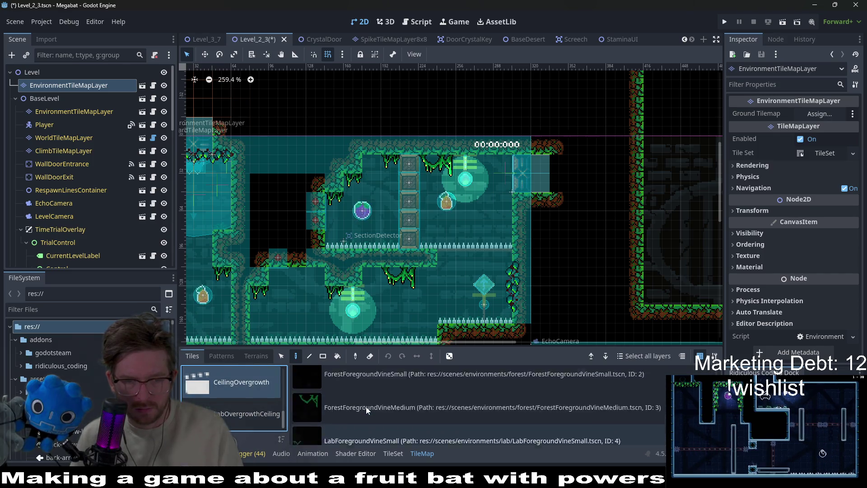
{"action": "left_click", "coordinate": [375, 387]}
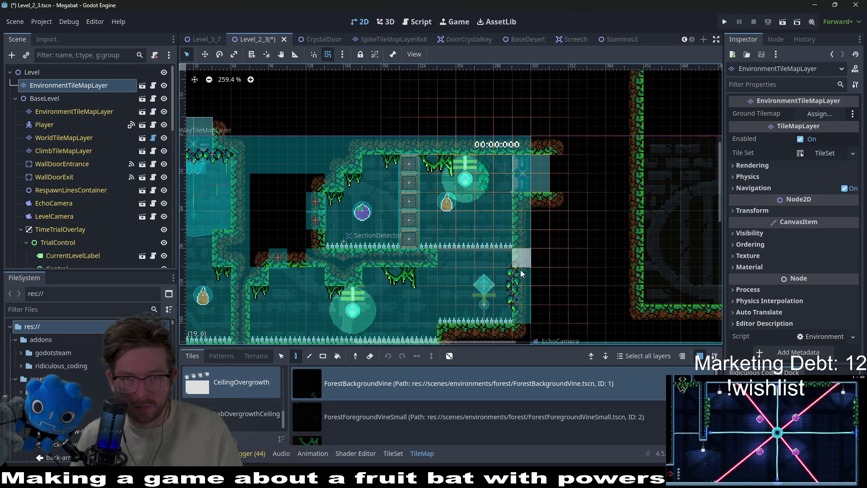
{"action": "scroll", "coordinate": [463, 278], "scroll_direction": "down", "scroll_amount": 3}
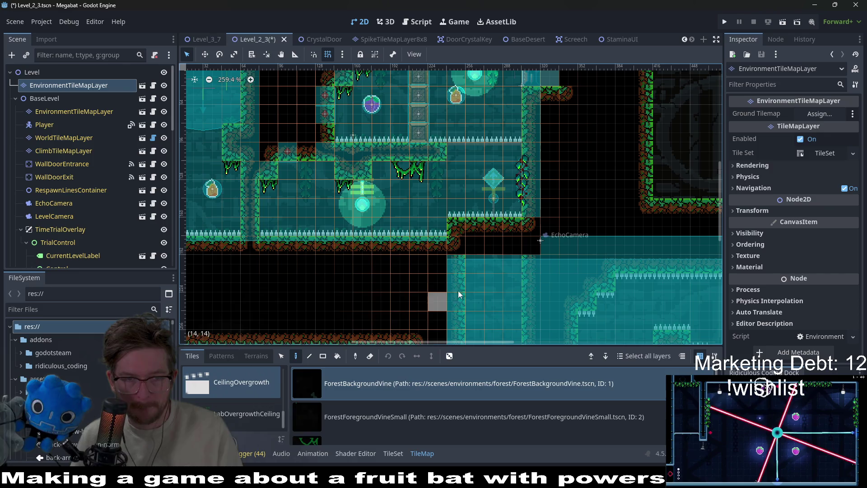
{"action": "scroll", "coordinate": [488, 249], "scroll_direction": "down", "scroll_amount": 4}
{"action": "scroll", "coordinate": [519, 216], "scroll_direction": "down", "scroll_amount": 2}
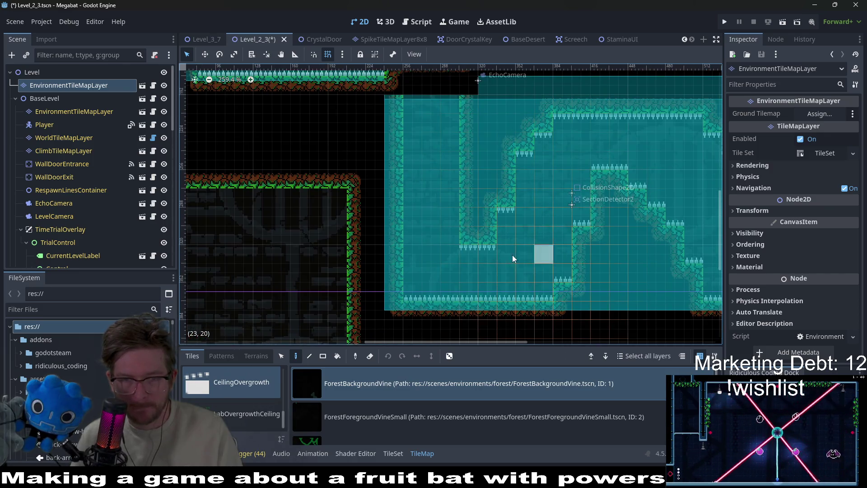
{"action": "scroll", "coordinate": [487, 250], "scroll_direction": "right", "scroll_amount": 2}
{"action": "scroll", "coordinate": [465, 248], "scroll_direction": "right", "scroll_amount": 3}
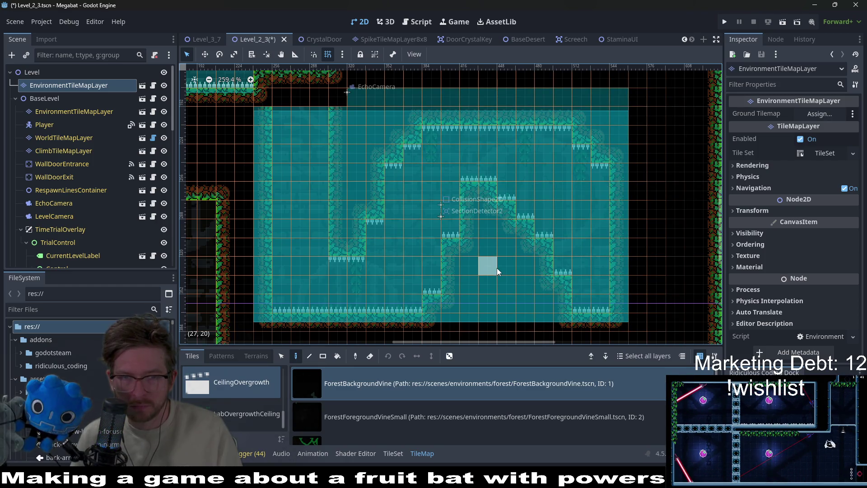
{"action": "scroll", "coordinate": [401, 212], "scroll_direction": "up", "scroll_amount": 2}
{"action": "scroll", "coordinate": [486, 256], "scroll_direction": "down", "scroll_amount": 3}
{"action": "scroll", "coordinate": [507, 278], "scroll_direction": "down", "scroll_amount": 2}
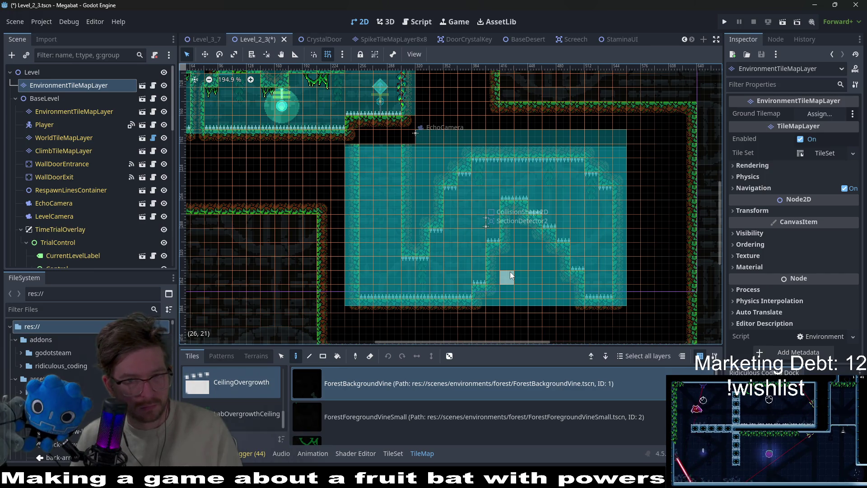
Step: Reselect EnvironmentTileMapLayer and switch its palette to the Lights tile source
{"action": "left_click", "coordinate": [74, 111]}
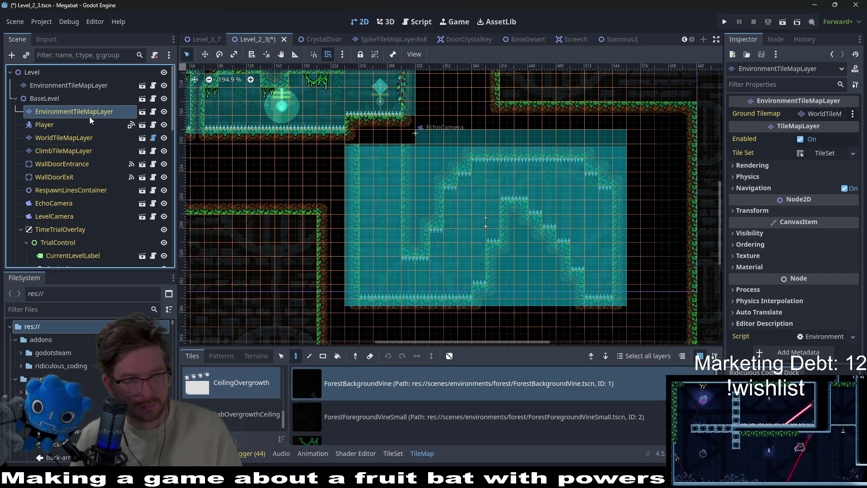
{"action": "scroll", "coordinate": [355, 424], "scroll_direction": "down", "scroll_amount": 2}
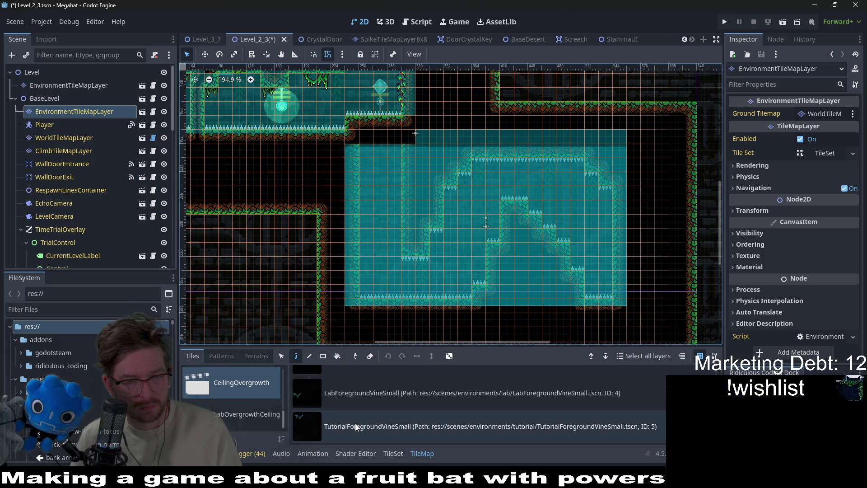
{"action": "scroll", "coordinate": [355, 424], "scroll_direction": "up", "scroll_amount": 1}
{"action": "scroll", "coordinate": [245, 412], "scroll_direction": "up", "scroll_amount": 5}
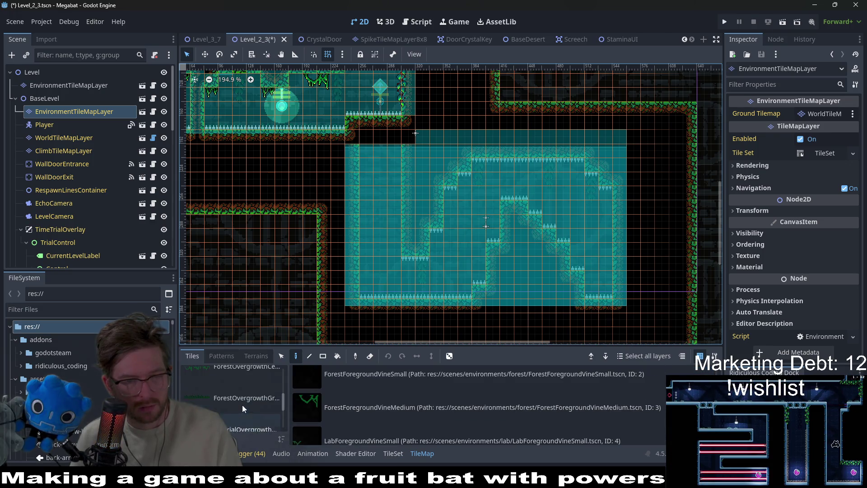
{"action": "left_click", "coordinate": [256, 395]}
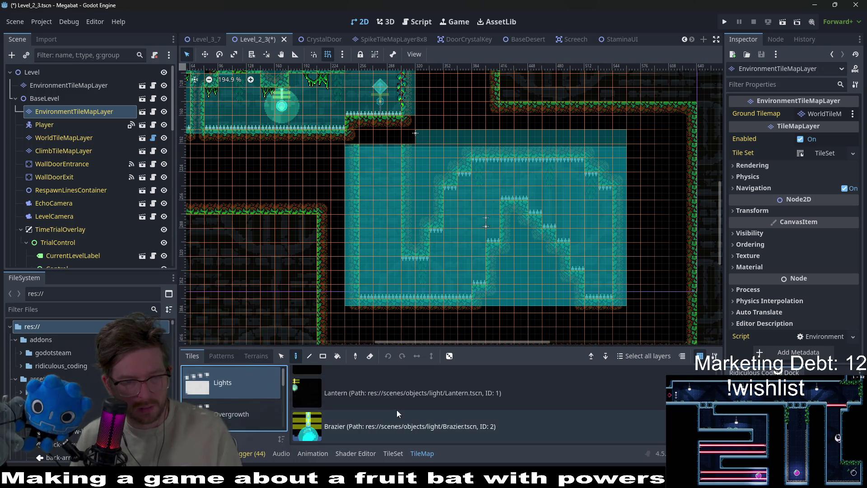
Step: Place a Lantern near the lower chamber's top spikes, undoing a misplaced first one, then save
{"action": "left_click", "coordinate": [396, 404]}
{"action": "left_click", "coordinate": [452, 199]}
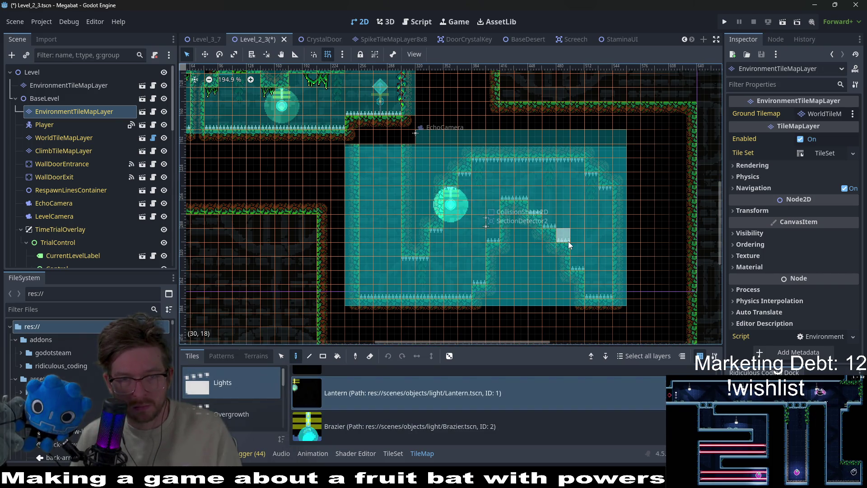
{"action": "key", "text": "ctrl+z"}
{"action": "left_click", "coordinate": [516, 168]}
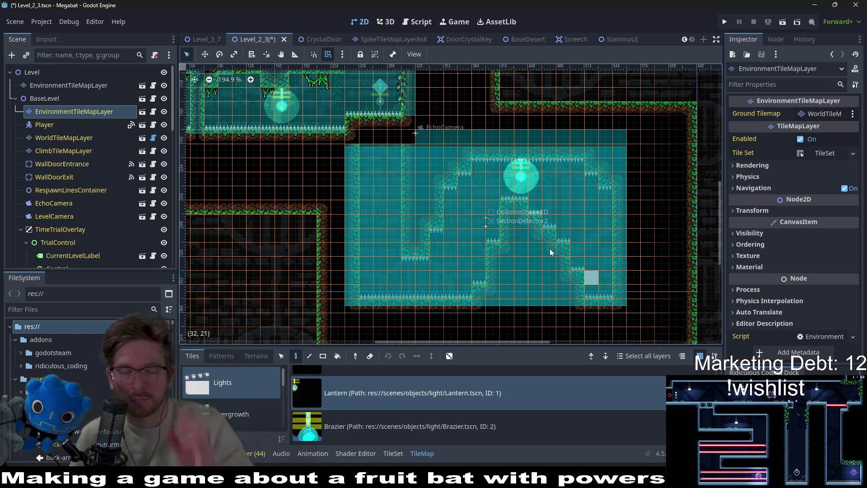
{"action": "scroll", "coordinate": [519, 231], "scroll_direction": "down", "scroll_amount": 2}
{"action": "key", "text": "ctrl+s"}
{"action": "scroll", "coordinate": [470, 229], "scroll_direction": "up", "scroll_amount": 2}
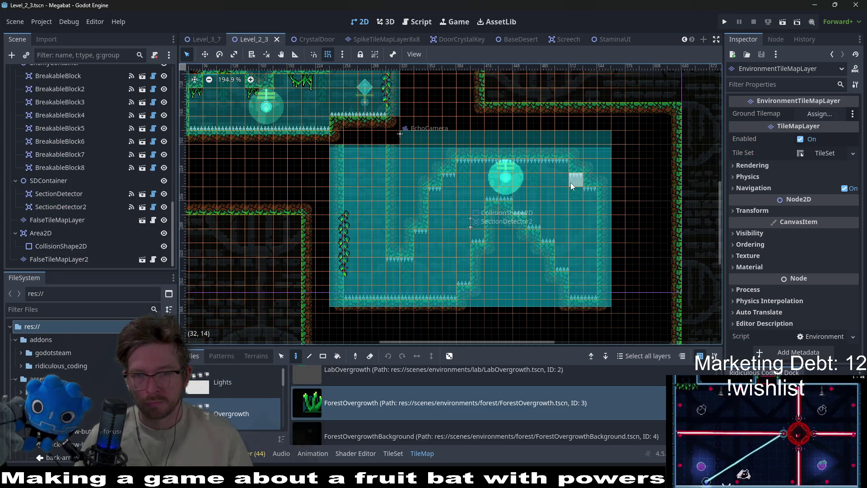
Step: Save Level_2_3 with Ctrl+S and select the Level root node in the Scene dock
{"action": "key", "text": "ctrl+s"}
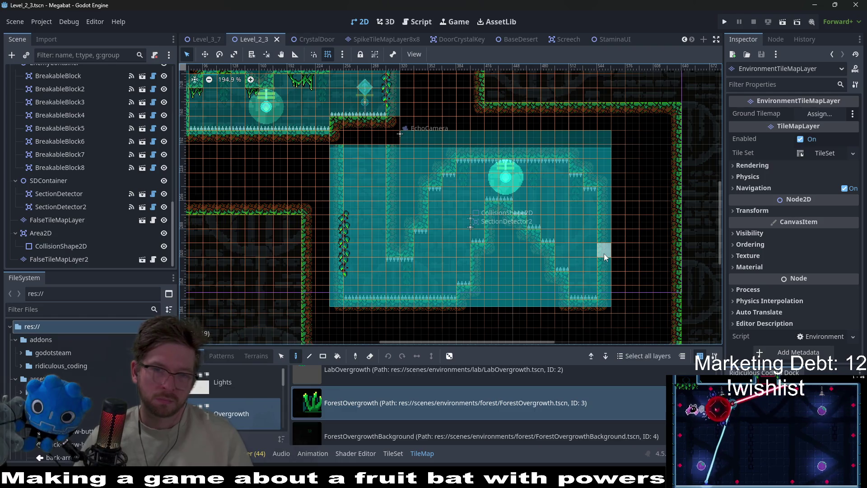
{"action": "scroll", "coordinate": [603, 253], "scroll_direction": "down", "scroll_amount": 3}
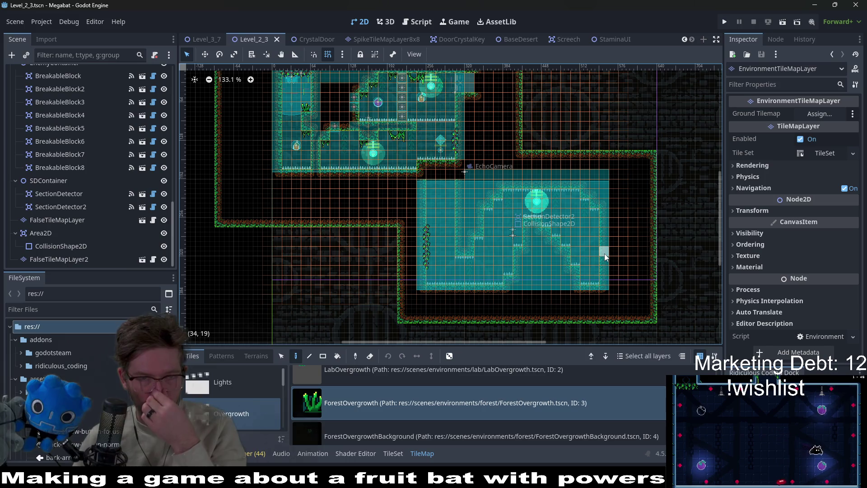
{"action": "scroll", "coordinate": [604, 248], "scroll_direction": "down", "scroll_amount": 3}
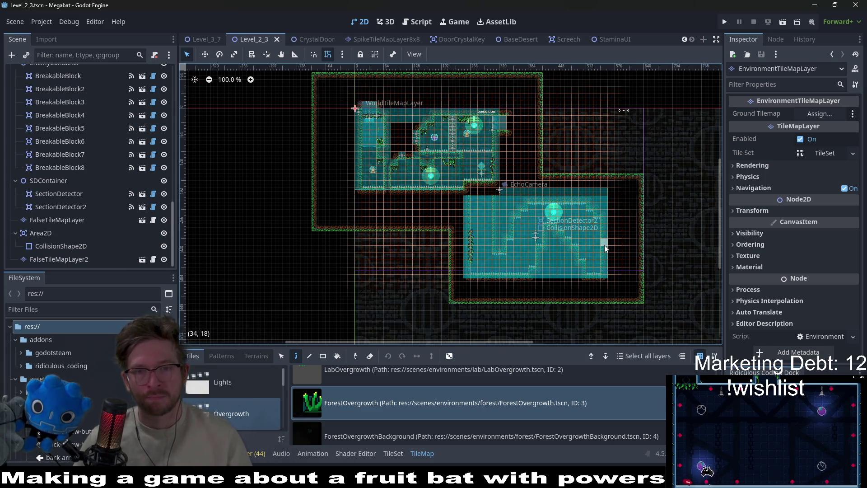
{"action": "scroll", "coordinate": [541, 234], "scroll_direction": "up", "scroll_amount": 4}
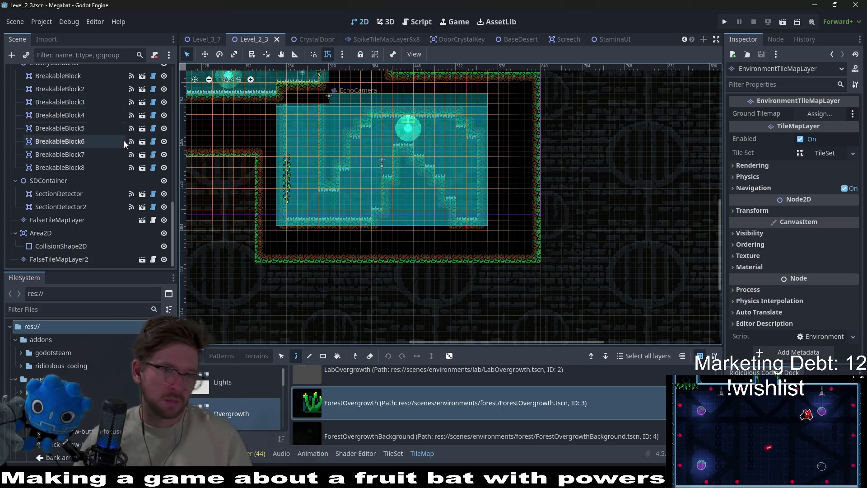
{"action": "scroll", "coordinate": [124, 140], "scroll_direction": "up", "scroll_amount": 10}
{"action": "left_click", "coordinate": [27, 72]}
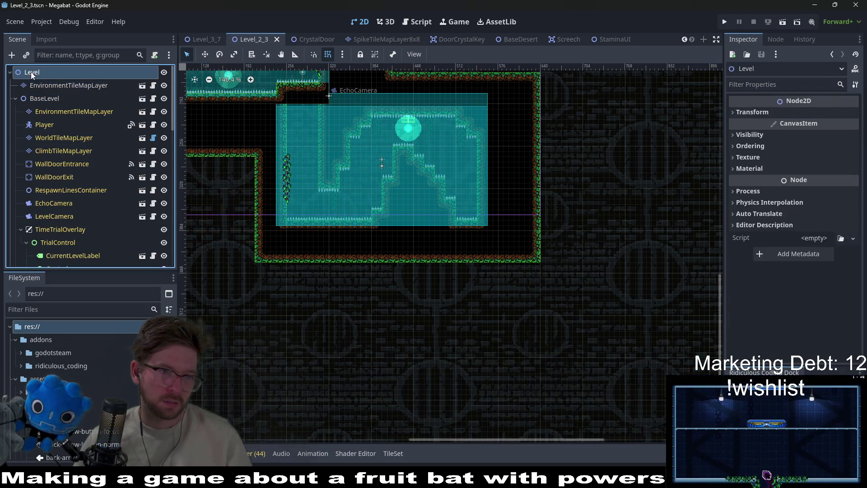
Step: Instance HatCollectible.tscn as a child of the Level node, found by searching 'hat'
{"action": "right_click", "coordinate": [31, 72]}
{"action": "left_click", "coordinate": [62, 91]}
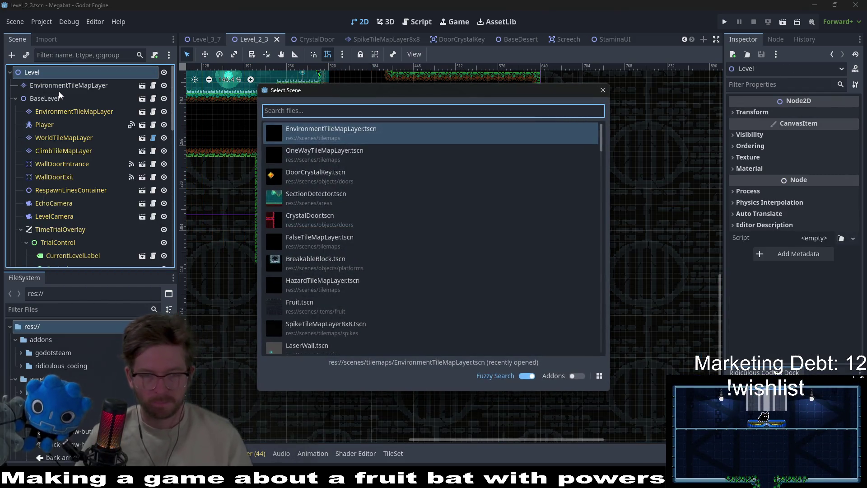
{"action": "type", "text": "hat"}
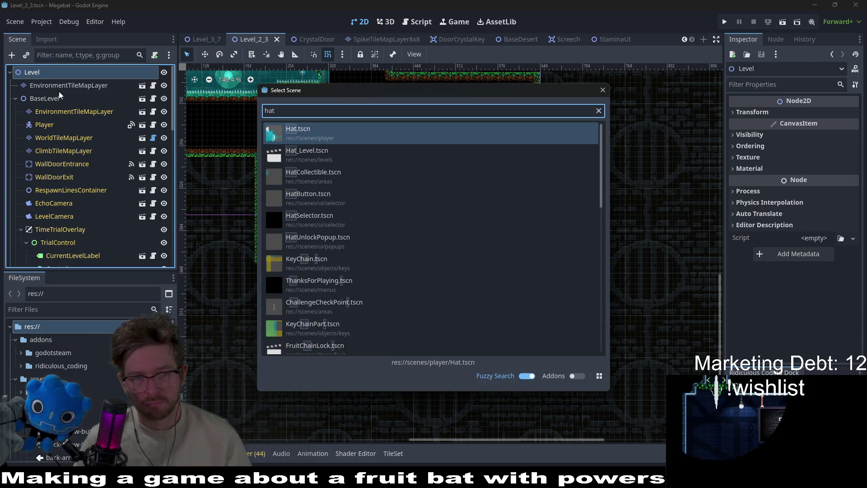
{"action": "key", "text": "Down"}
{"action": "key", "text": "Down"}
{"action": "key", "text": "Return"}
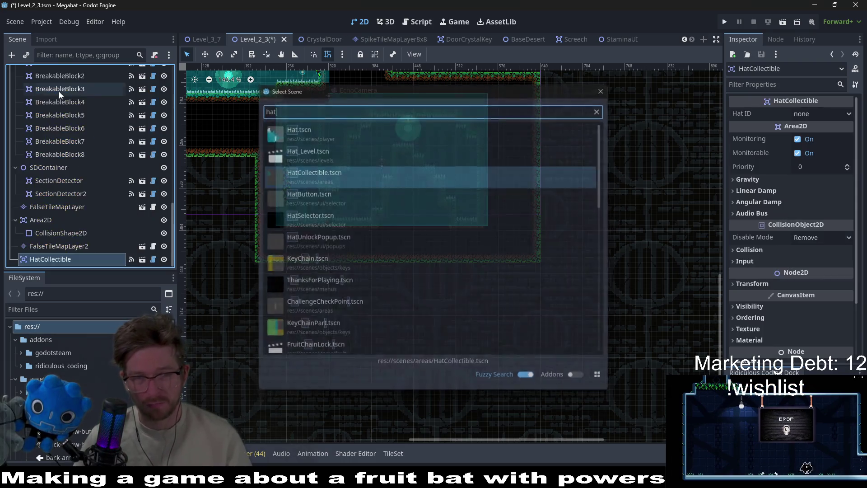
Step: Move the hat into the lower-right room and check the Hat ID choices without changing them
{"action": "key", "text": "w"}
{"action": "left_click_drag", "start_coordinate": [389, 169], "coordinate": [382, 162]}
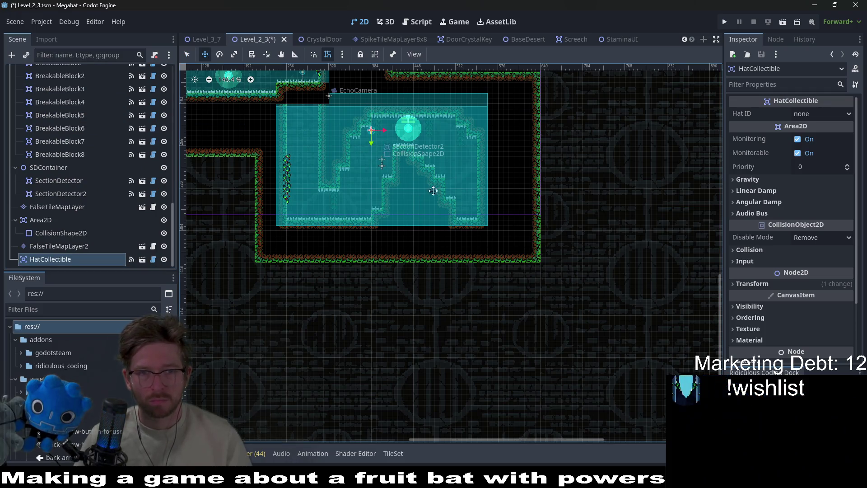
{"action": "left_click_drag", "start_coordinate": [420, 181], "coordinate": [475, 208]}
{"action": "scroll", "coordinate": [481, 220], "scroll_direction": "up", "scroll_amount": 6}
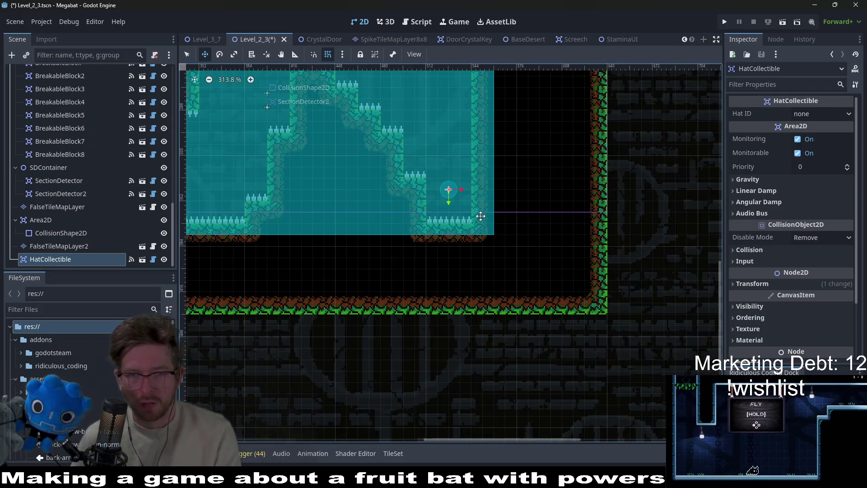
{"action": "left_click", "coordinate": [822, 114]}
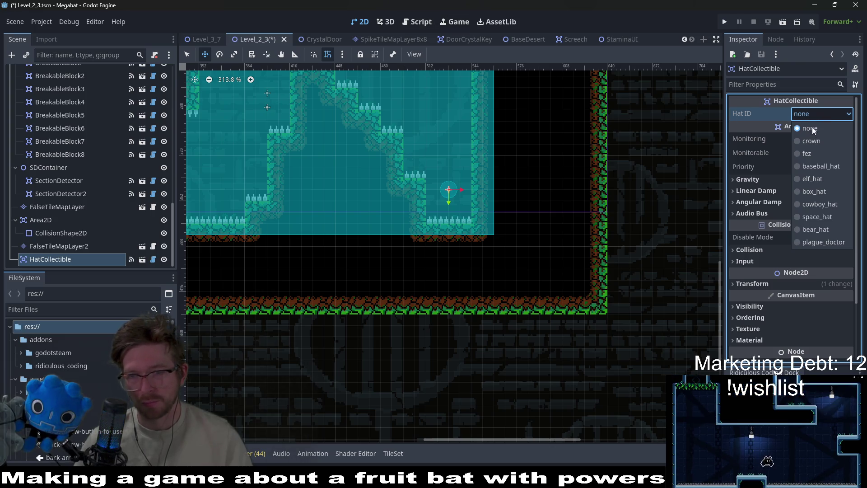
{"action": "left_click", "coordinate": [437, 21]}
Step: Open GlobalConstants.gd via Quick Open 'globalcon' and review hat constants like the Secret_Level_2_2 note
{"action": "left_click", "coordinate": [437, 21]}
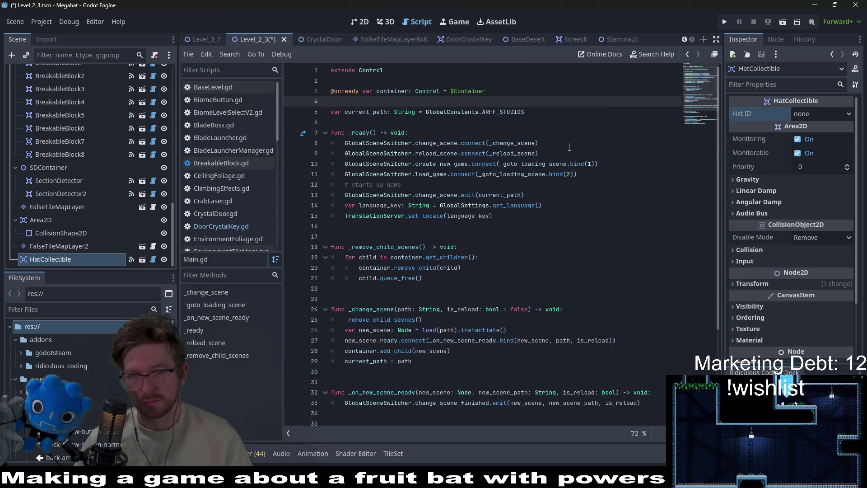
{"action": "key", "text": "alt+shift+o"}
{"action": "type", "text": "gl"}
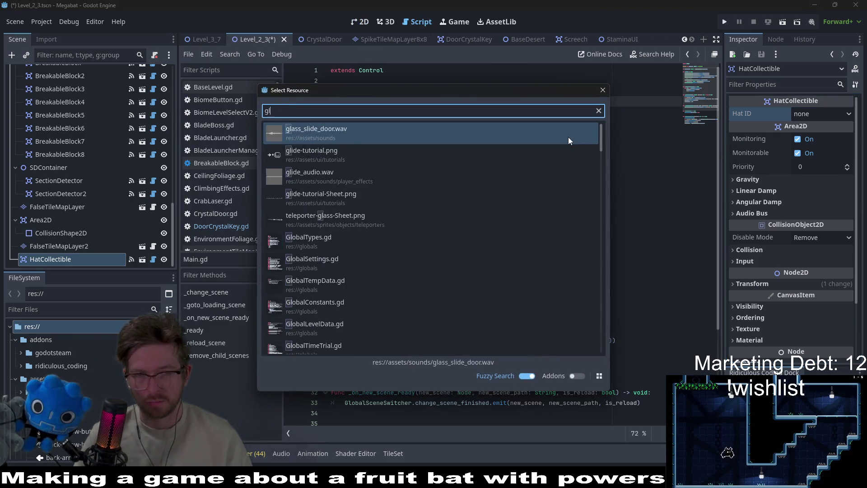
{"action": "type", "text": "obalconst"}
{"action": "key", "text": "Return"}
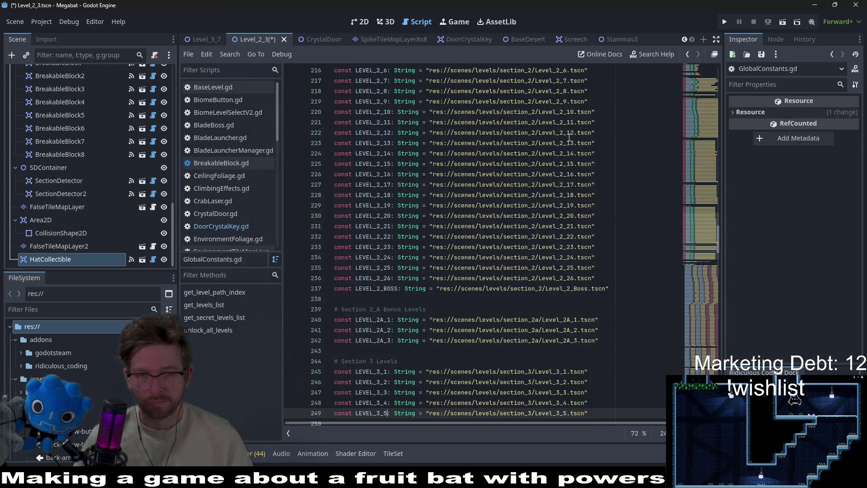
{"action": "scroll", "coordinate": [700, 223], "scroll_direction": "up", "scroll_amount": 20}
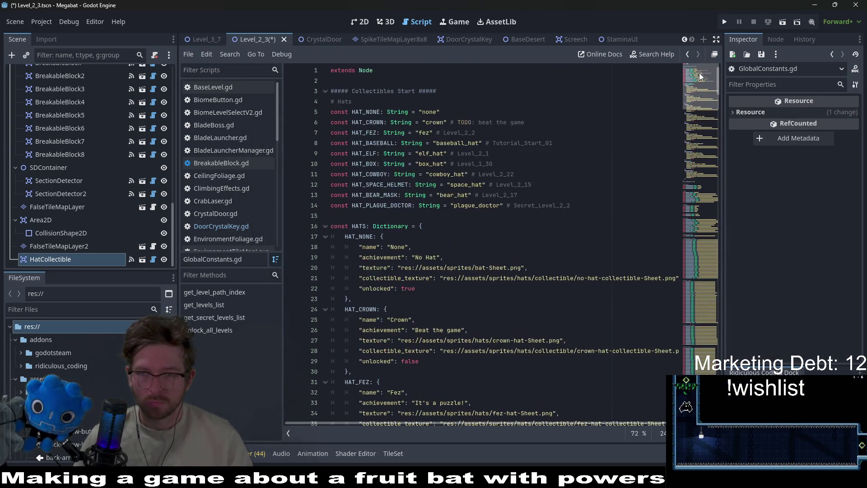
{"action": "scroll", "coordinate": [560, 182], "scroll_direction": "down", "scroll_amount": 6}
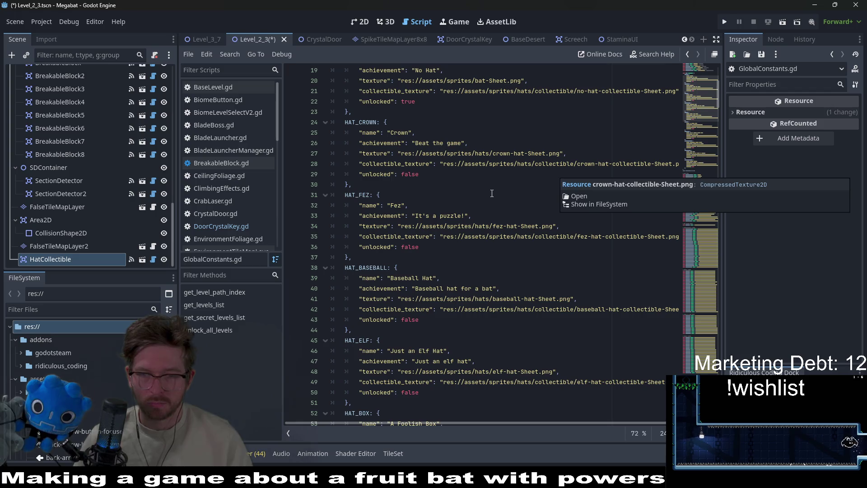
{"action": "scroll", "coordinate": [560, 182], "scroll_direction": "up", "scroll_amount": 4}
{"action": "scroll", "coordinate": [491, 193], "scroll_direction": "up", "scroll_amount": 2}
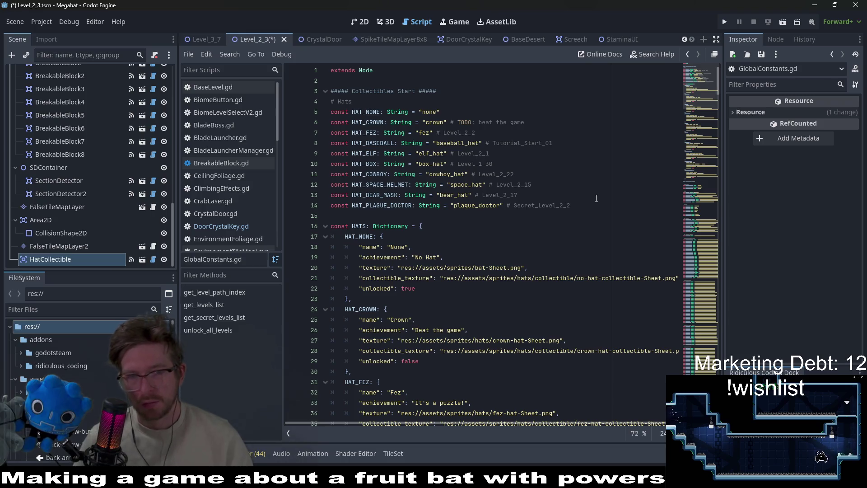
{"action": "double_click", "coordinate": [545, 205]}
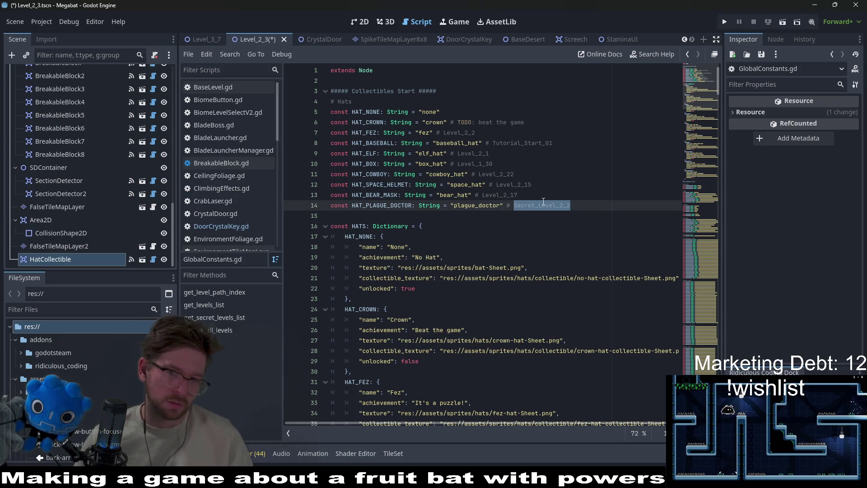
{"action": "left_click", "coordinate": [460, 216]}
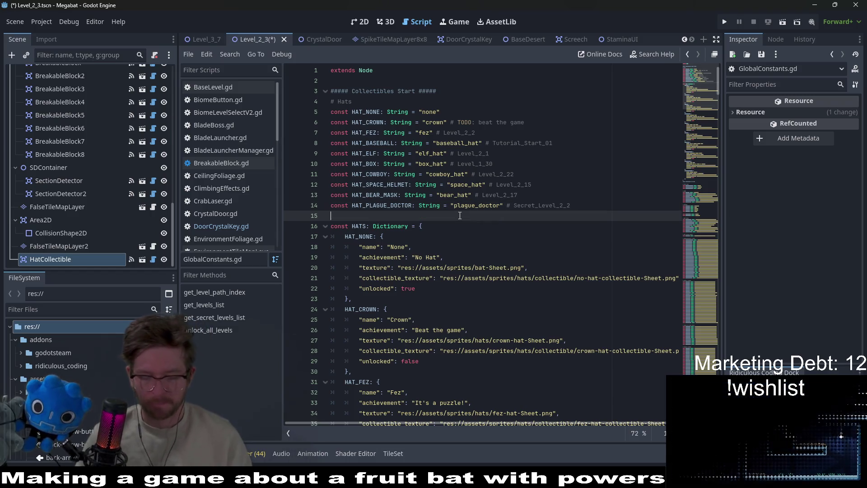
Step: Refine the Quick Open search from 'secret_level_' to 'level_2a' and open Level_2A_2.tscn
{"action": "type", "text": "sec"}
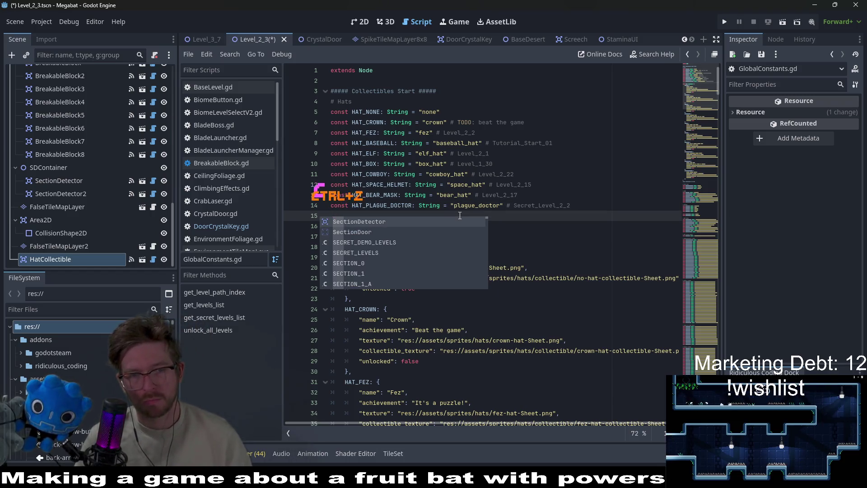
{"action": "key", "text": "ctrl+shift+o"}
{"action": "type", "text": "secret"}
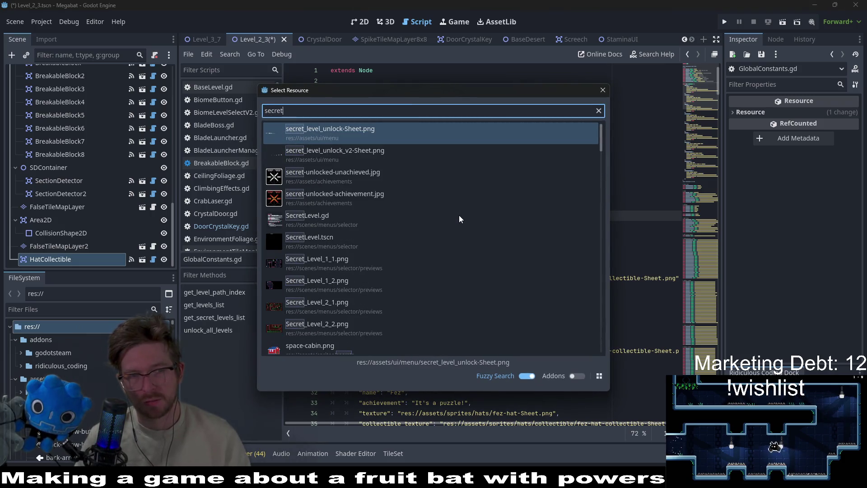
{"action": "type", "text": "_level"}
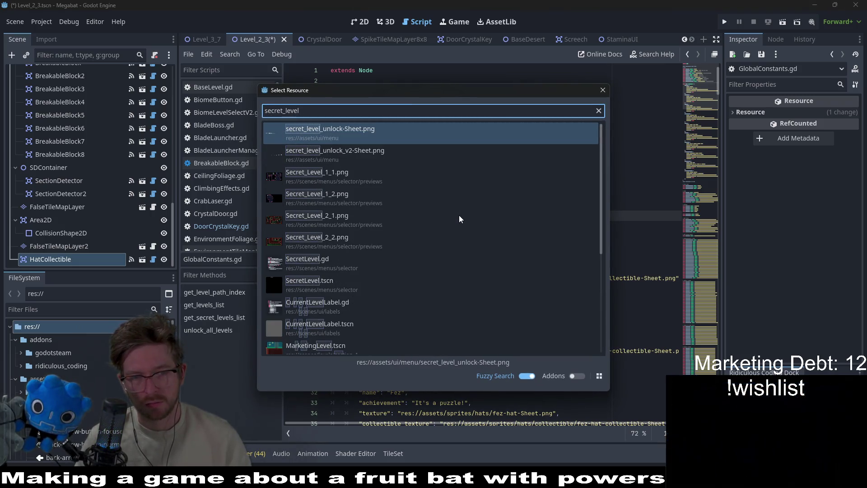
{"action": "type", "text": "_1_"}
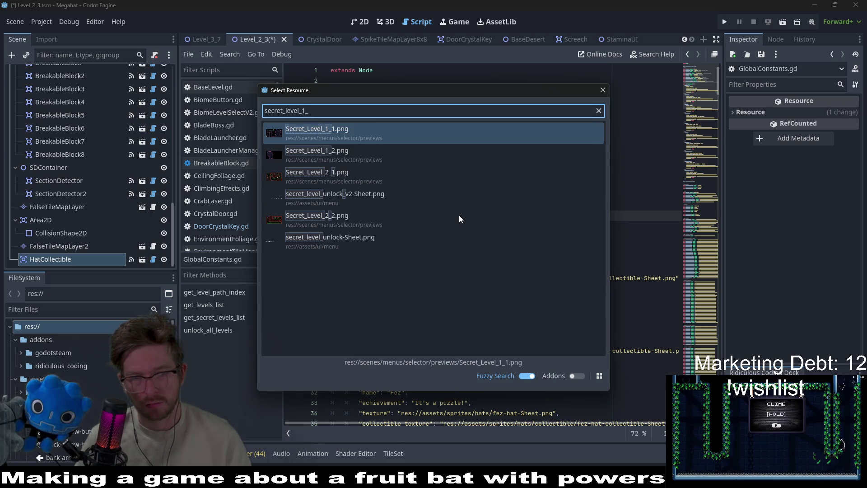
{"action": "key", "text": "BackSpace"}
{"action": "key", "text": "BackSpace"}
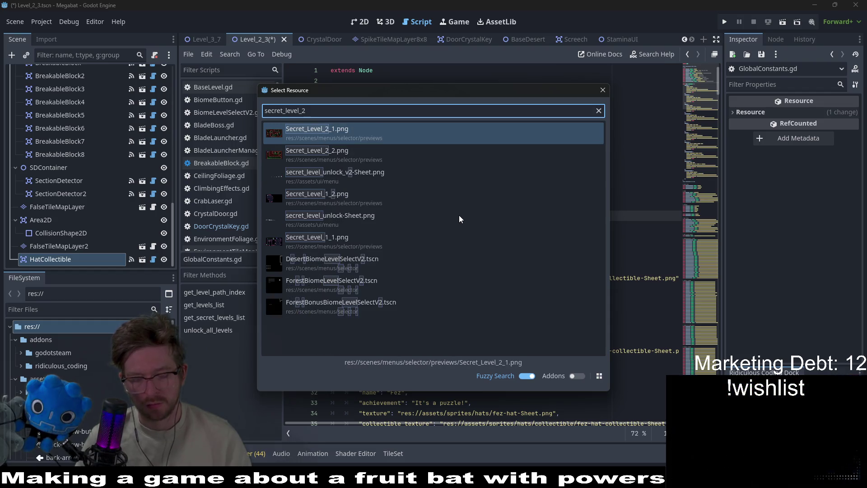
{"action": "type", "text": "2_1"}
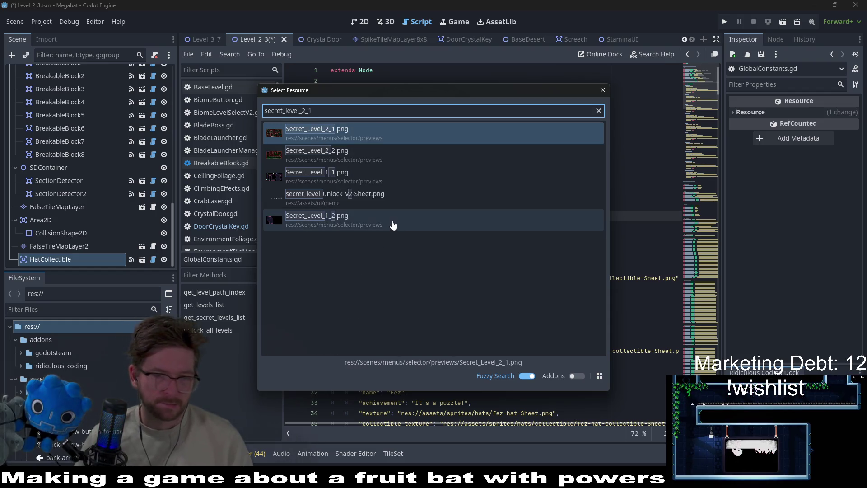
{"action": "key", "text": "BackSpace"}
{"action": "key", "text": "BackSpace"}
{"action": "key", "text": "BackSpace"}
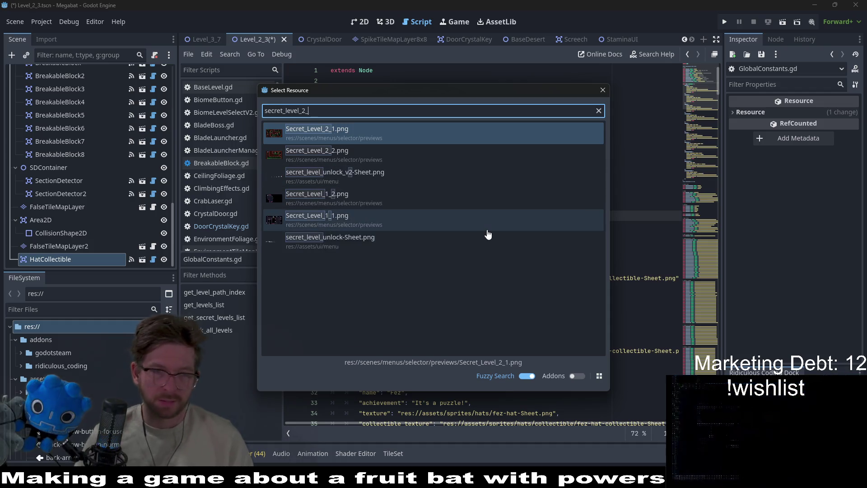
{"action": "key", "text": "BackSpace"}
{"action": "key", "text": "BackSpace"}
{"action": "key", "text": "BackSpace"}
{"action": "type", "text": "lev"}
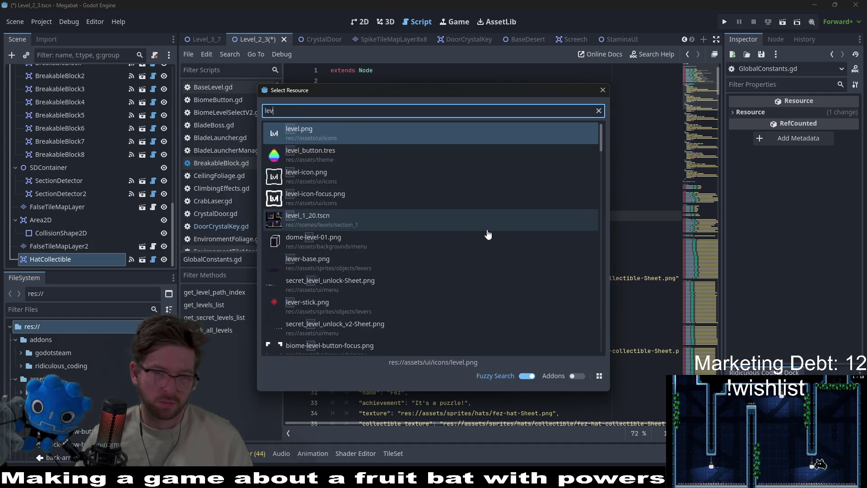
{"action": "type", "text": "el_21"}
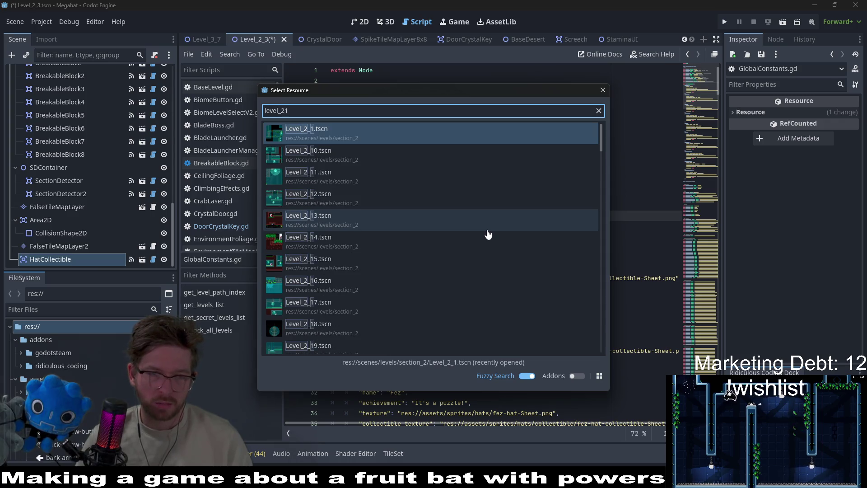
{"action": "key", "text": "BackSpace"}
{"action": "type", "text": "a"}
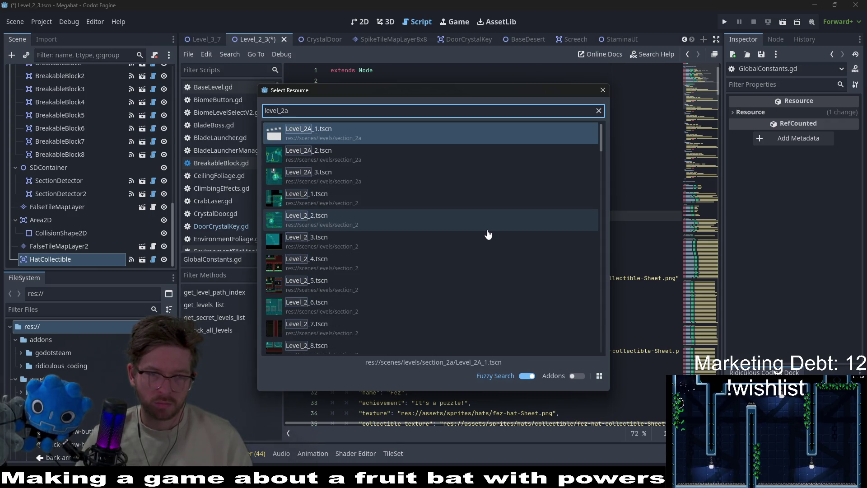
{"action": "key", "text": "Down"}
{"action": "key", "text": "Return"}
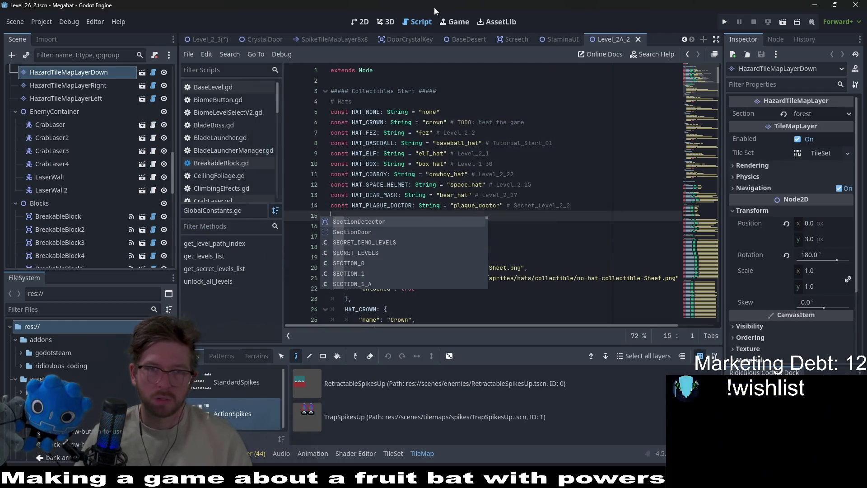
Step: Switch to the 2D view and zoom in on the Level_2A_2 layout
{"action": "left_click", "coordinate": [368, 23]}
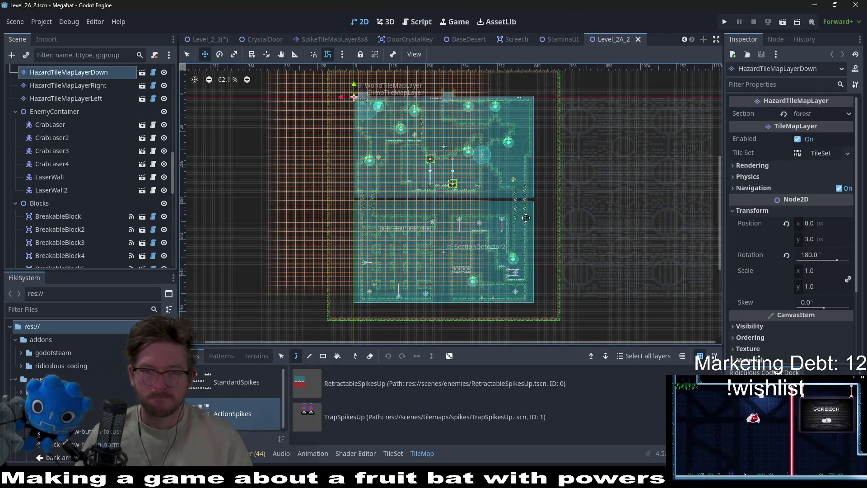
{"action": "scroll", "coordinate": [526, 218], "scroll_direction": "up", "scroll_amount": 1}
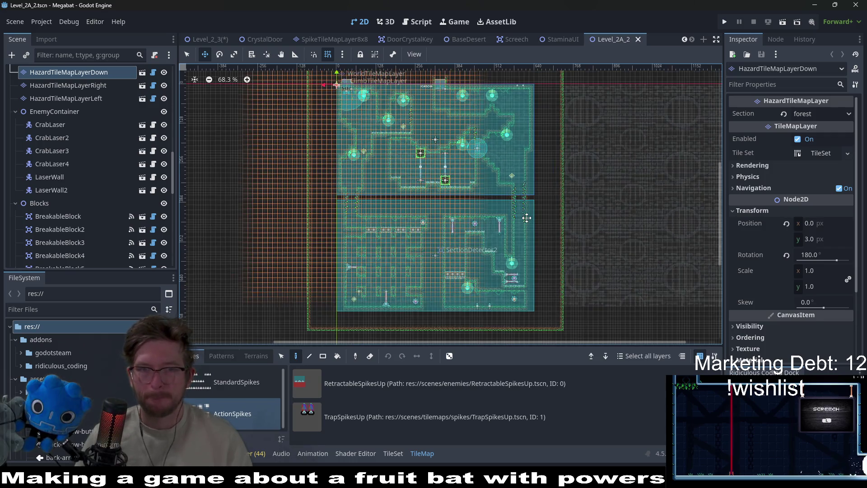
{"action": "scroll", "coordinate": [442, 173], "scroll_direction": "up", "scroll_amount": 2}
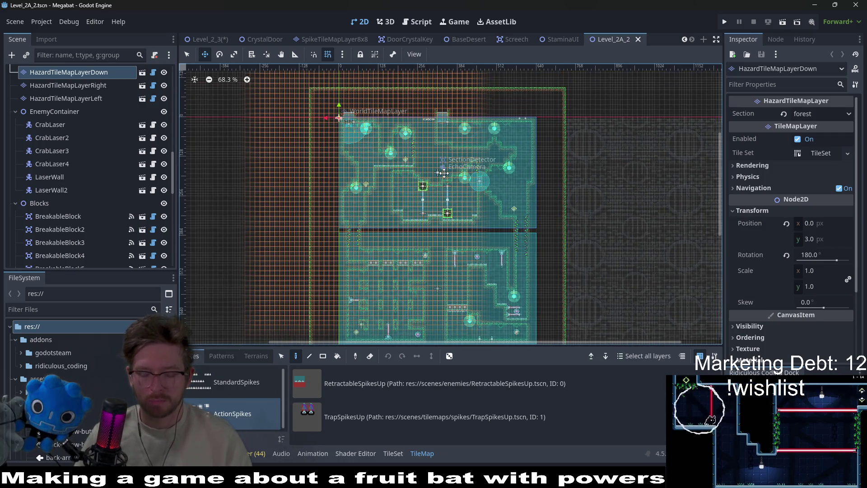
Step: Open Level_2A_1.tscn through a Quick Open search for 'level_2a_'
{"action": "key", "text": "alt+shift+o"}
{"action": "type", "text": "level_"}
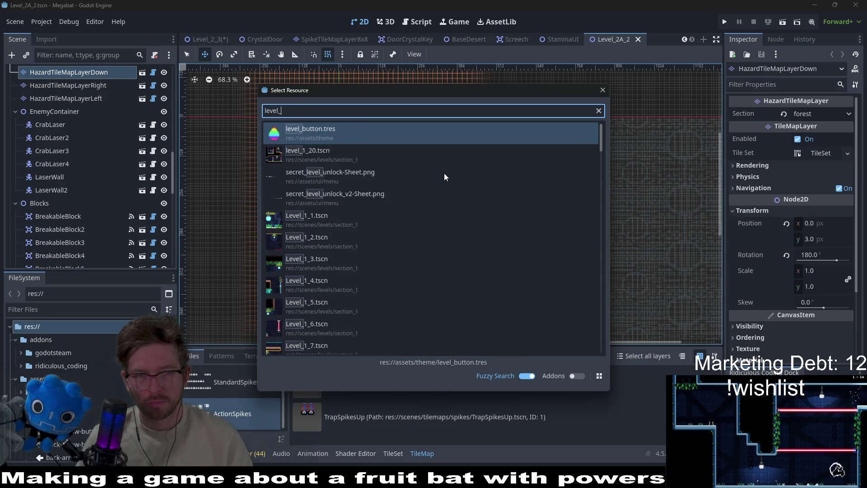
{"action": "type", "text": "2a_1"}
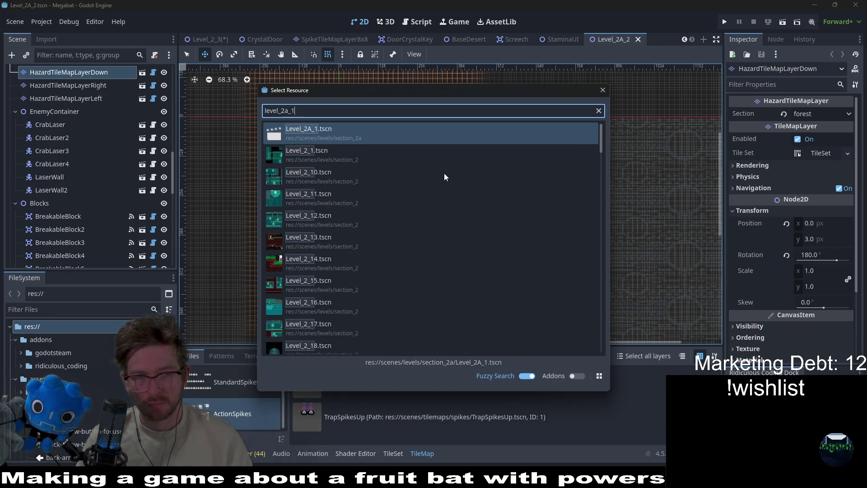
{"action": "key", "text": "Return"}
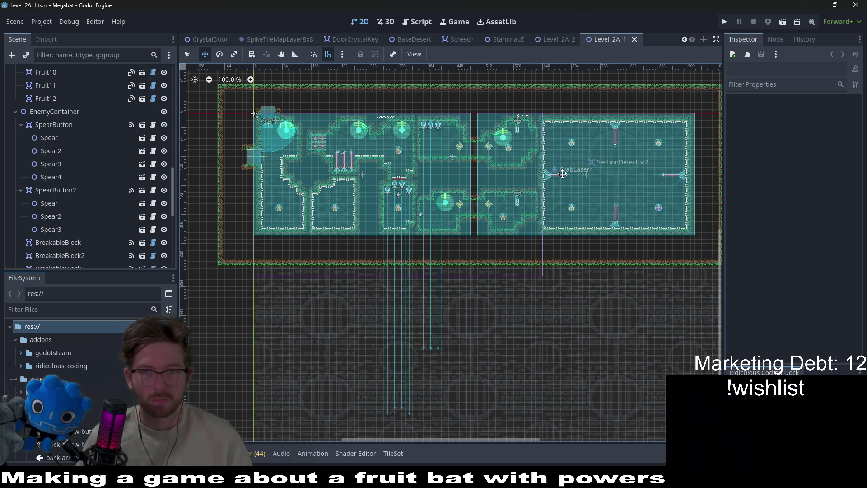
Step: Filter the FileSystem for level_2a and open Level_2A_3.tscn
{"action": "left_click", "coordinate": [100, 309]}
{"action": "type", "text": "sec"}
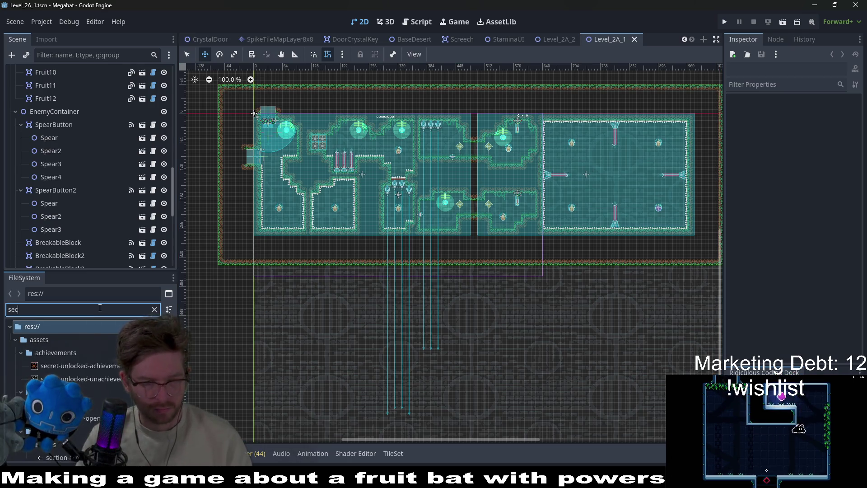
{"action": "type", "text": "ret_level"}
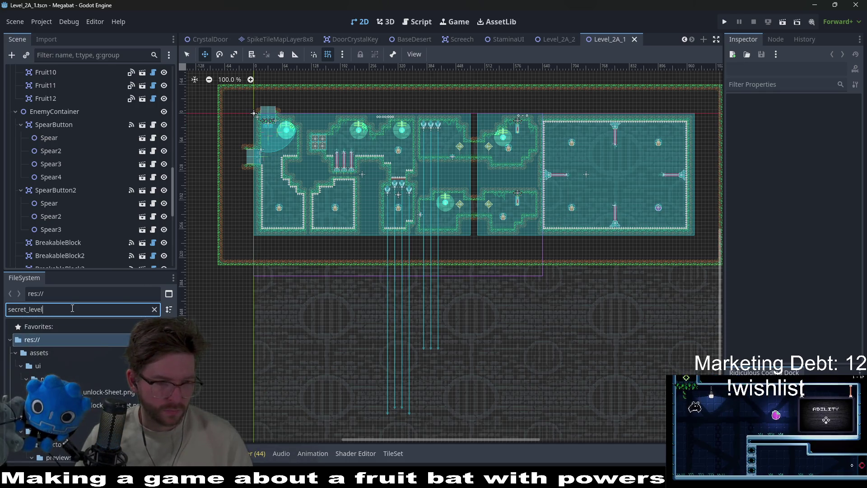
{"action": "type", "text": "l_"}
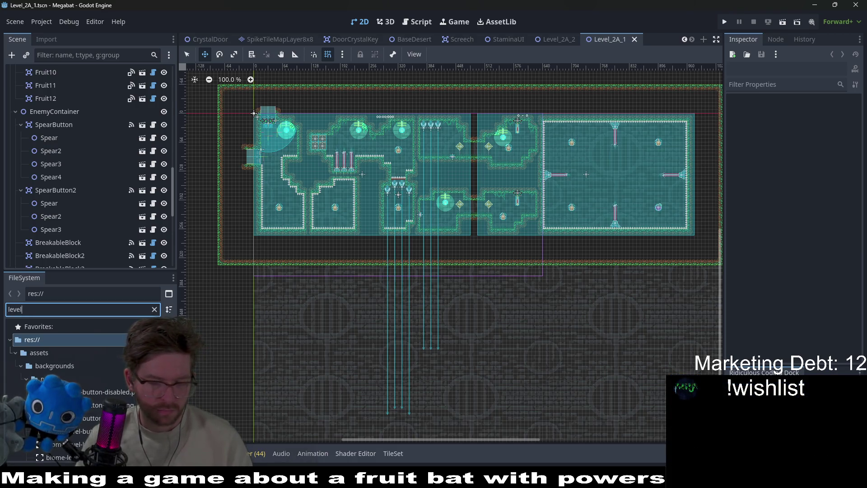
{"action": "type", "text": "_21"}
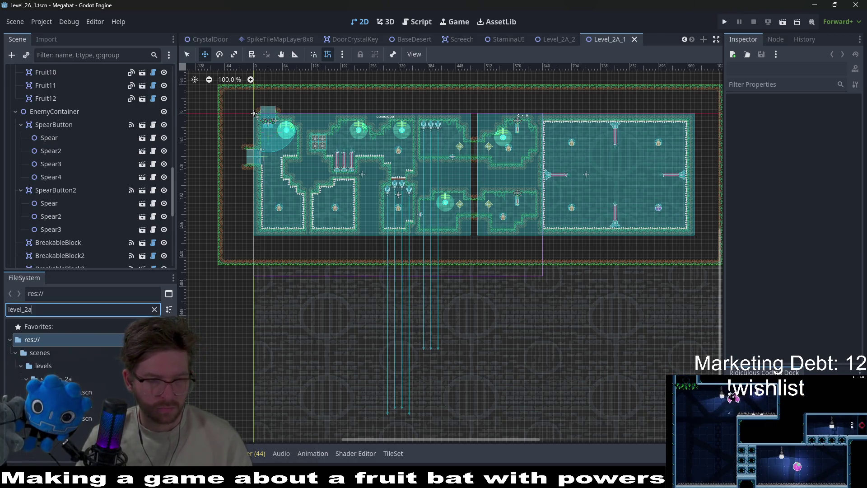
{"action": "double_click", "coordinate": [85, 418]}
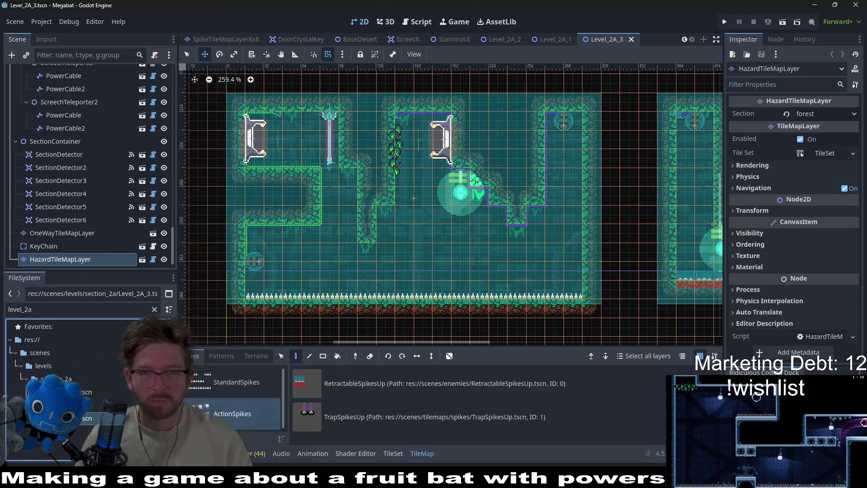
Step: Zoom around the Level_2A_3 layout to look it over
{"action": "scroll", "coordinate": [424, 181], "scroll_direction": "down", "scroll_amount": 5}
{"action": "scroll", "coordinate": [424, 177], "scroll_direction": "up", "scroll_amount": 2}
{"action": "scroll", "coordinate": [423, 177], "scroll_direction": "up", "scroll_amount": 8}
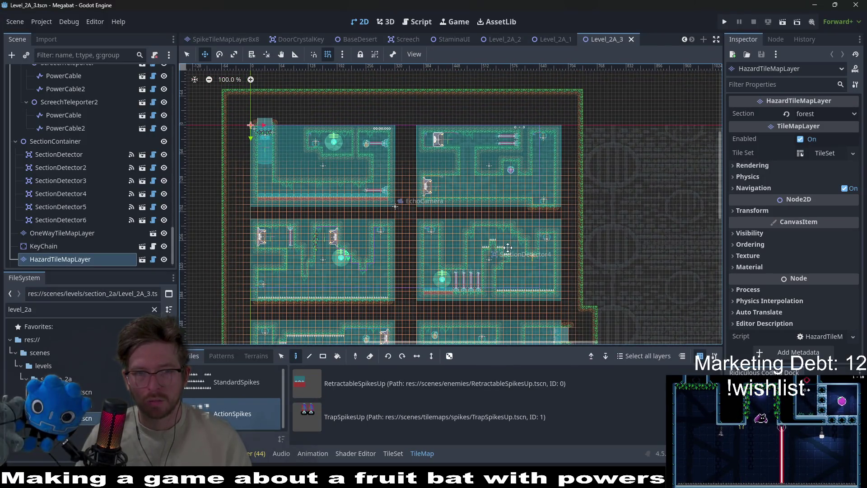
{"action": "scroll", "coordinate": [507, 248], "scroll_direction": "down", "scroll_amount": 6}
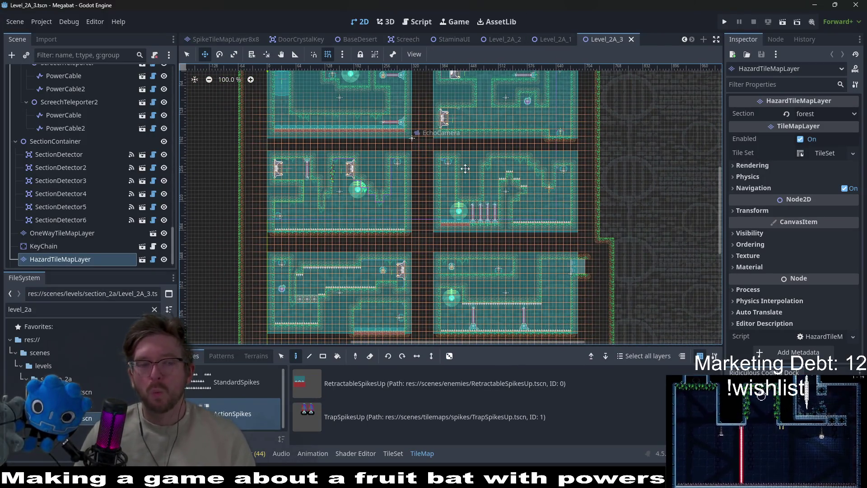
Step: Review Level_2A_2, open Level_2A_1.tscn, then bring up GlobalConstants.gd
{"action": "left_click", "coordinate": [505, 39]}
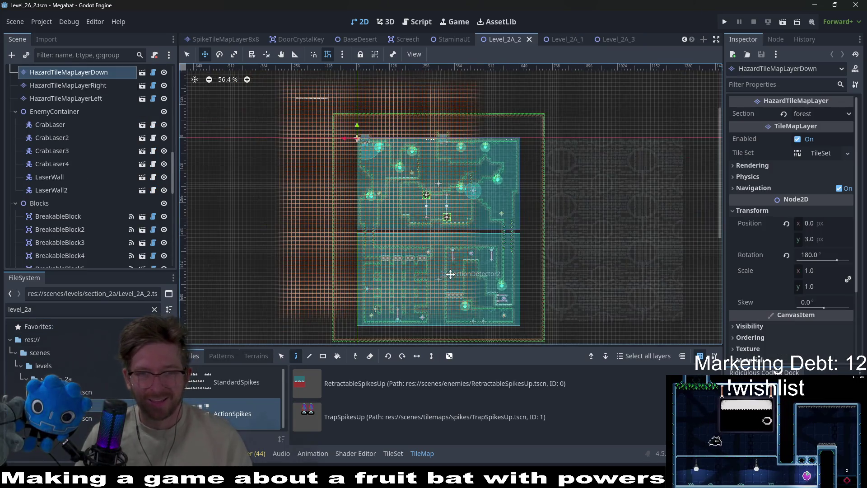
{"action": "scroll", "coordinate": [461, 207], "scroll_direction": "down", "scroll_amount": 2}
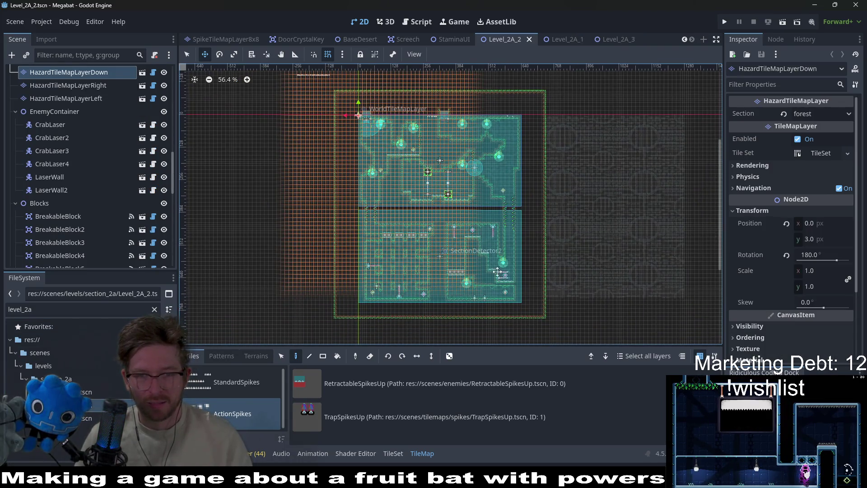
{"action": "scroll", "coordinate": [496, 268], "scroll_direction": "up", "scroll_amount": 4}
{"action": "scroll", "coordinate": [530, 286], "scroll_direction": "down", "scroll_amount": 4}
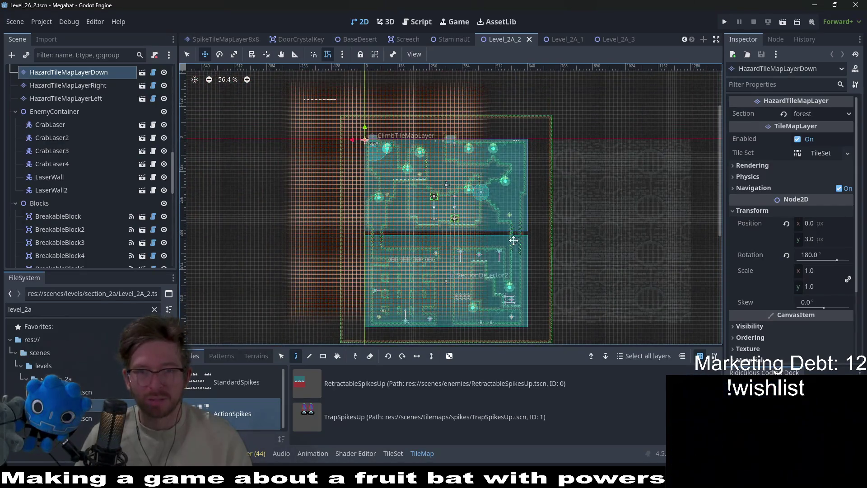
{"action": "double_click", "coordinate": [86, 392]}
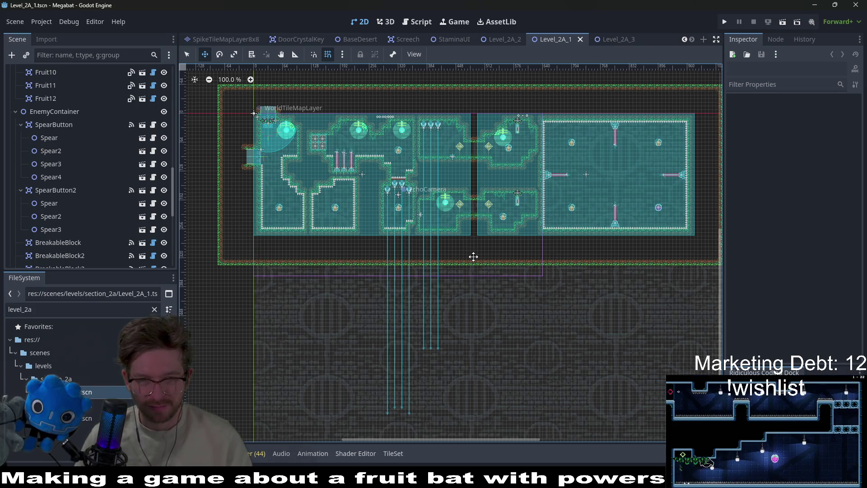
{"action": "left_click", "coordinate": [411, 25]}
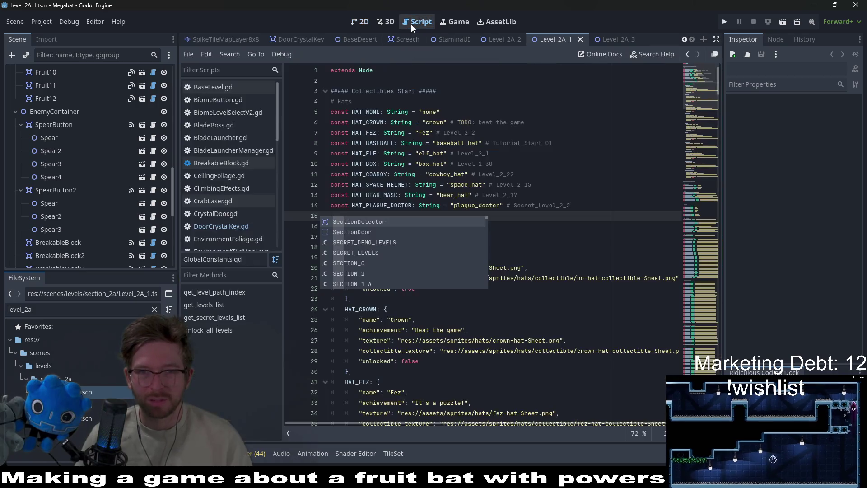
Step: Change HAT_PLAGUE_DOCTOR's line 14 comment from Secret_Level_2_2 to Level_2_3
{"action": "double_click", "coordinate": [472, 204]}
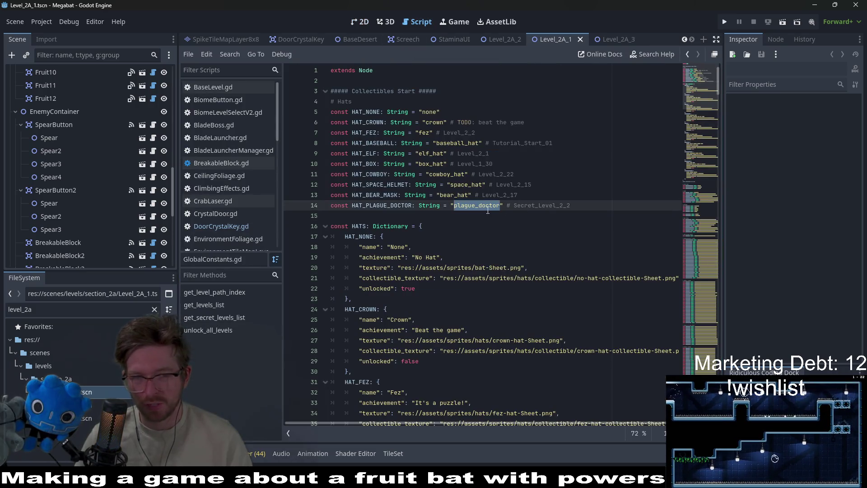
{"action": "left_click", "coordinate": [556, 211]}
{"action": "left_click", "coordinate": [548, 204]}
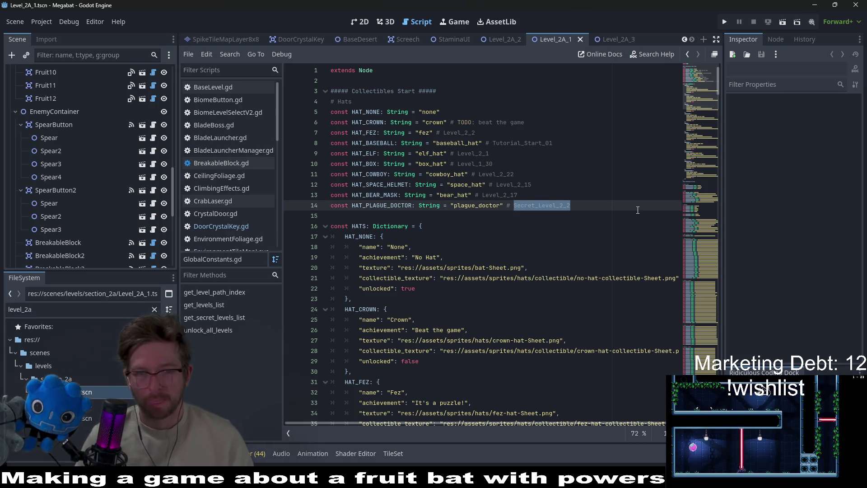
{"action": "type", "text": "evel_"}
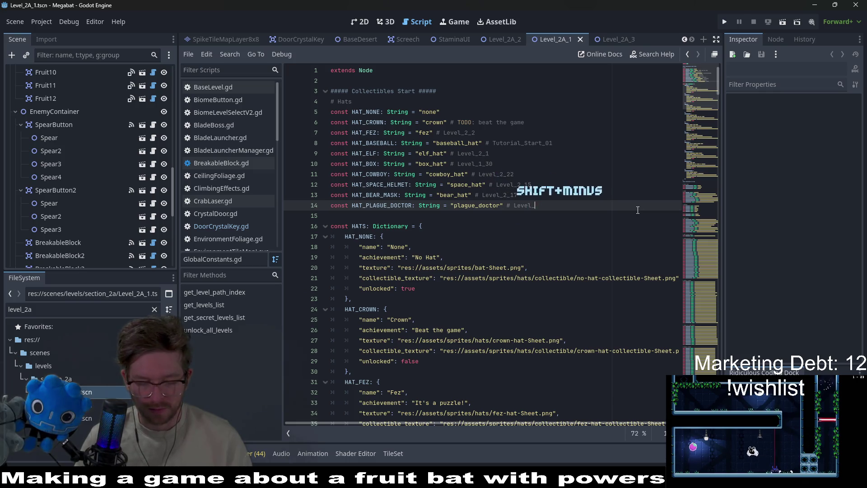
{"action": "type", "text": "2_3"}
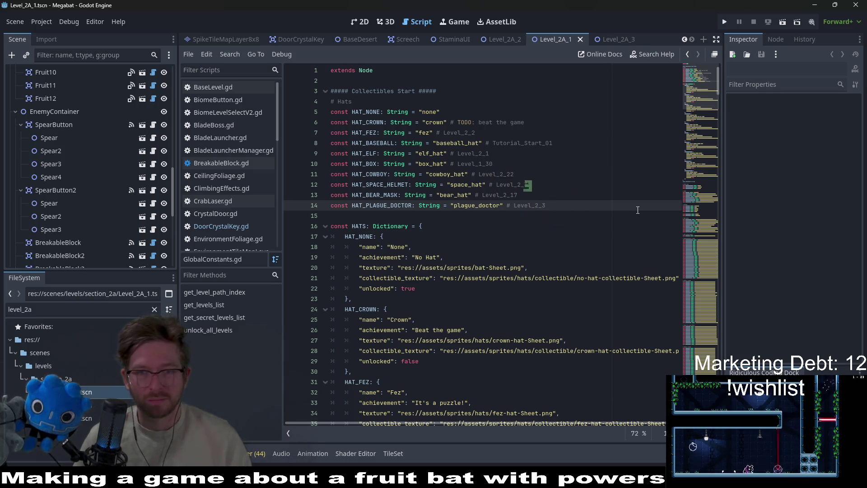
{"action": "key", "text": "Escape"}
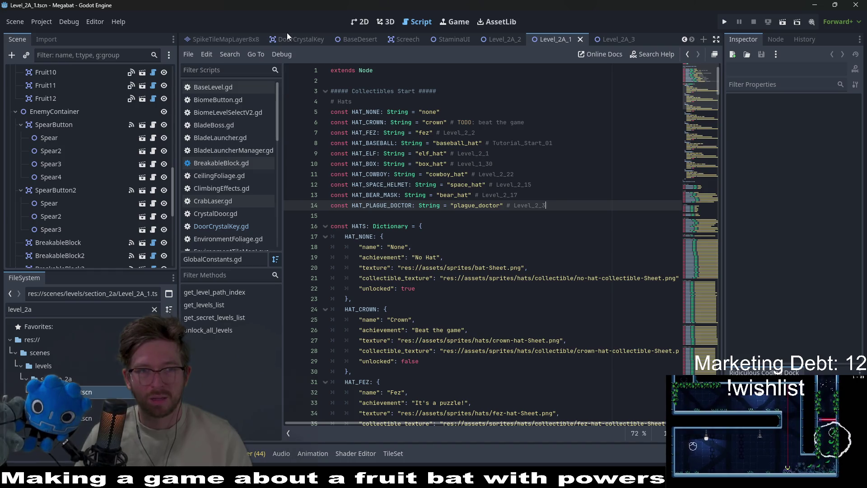
{"action": "left_click", "coordinate": [600, 42]}
{"action": "scroll", "coordinate": [477, 39], "scroll_direction": "up", "scroll_amount": 10}
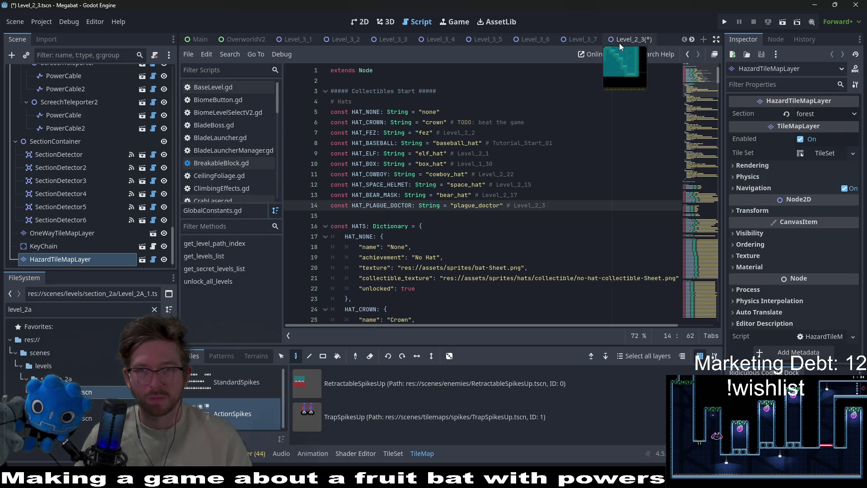
Step: Set Level_2_3's HatCollectible Hat ID to plague_doctor and save the scene
{"action": "left_click", "coordinate": [619, 42]}
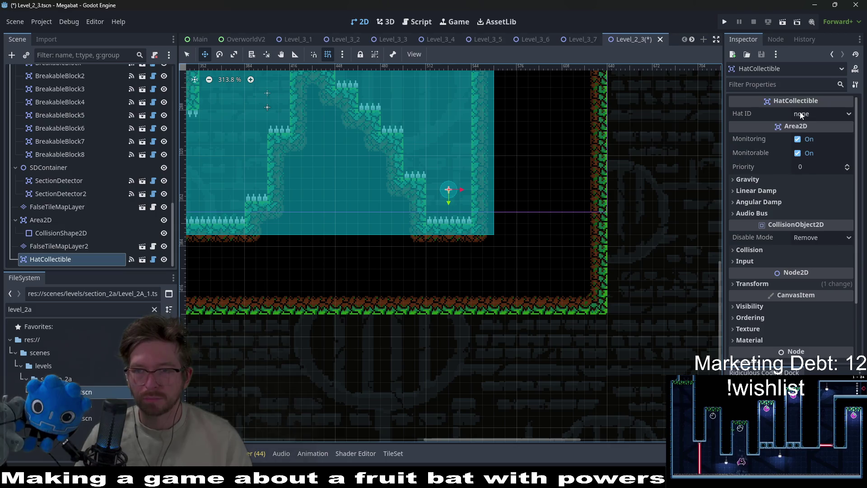
{"action": "left_click", "coordinate": [800, 115]}
{"action": "left_click", "coordinate": [812, 247]}
{"action": "key", "text": "ctrl+s"}
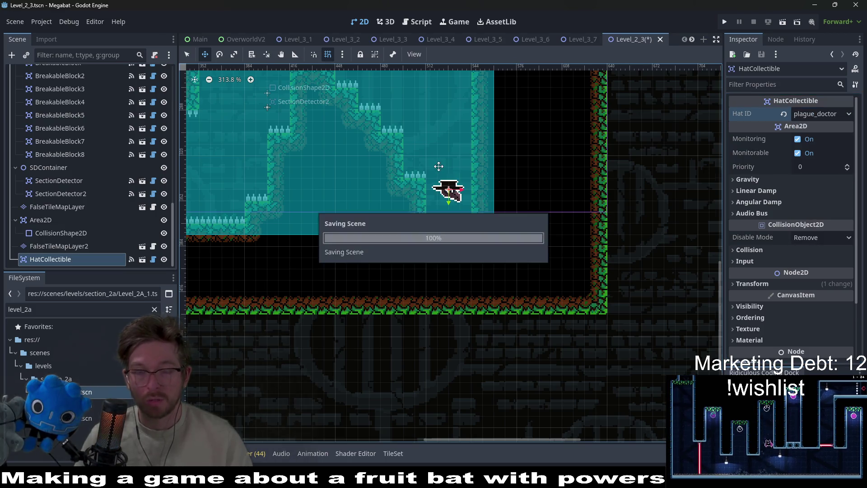
{"action": "scroll", "coordinate": [439, 166], "scroll_direction": "down", "scroll_amount": 5}
{"action": "key", "text": "ctrl+s"}
{"action": "left_click", "coordinate": [420, 22]}
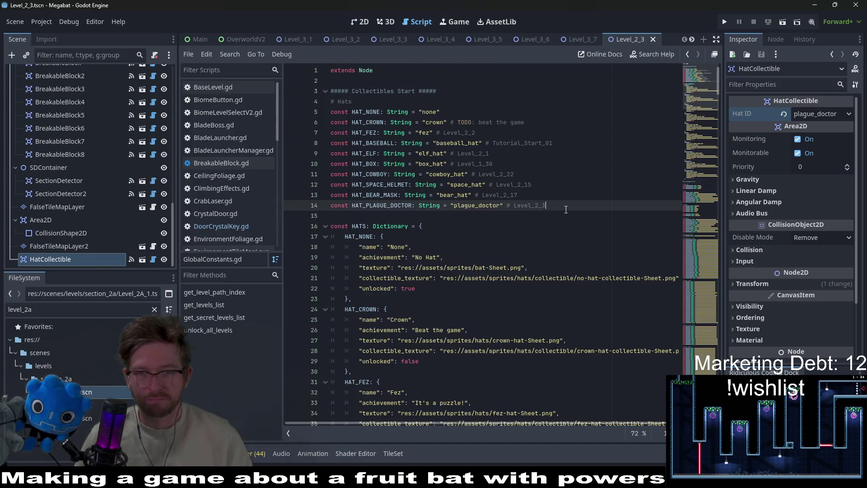
Step: Look over the hat constants on lines 8–13, then clear the level_2a file filter
{"action": "left_click_drag", "start_coordinate": [489, 195], "coordinate": [374, 143]}
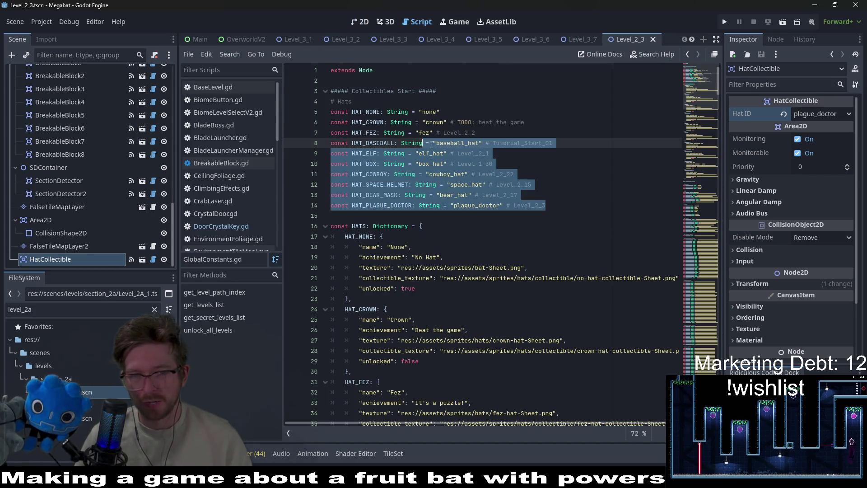
{"action": "left_click", "coordinate": [582, 190]}
{"action": "left_click", "coordinate": [561, 207]}
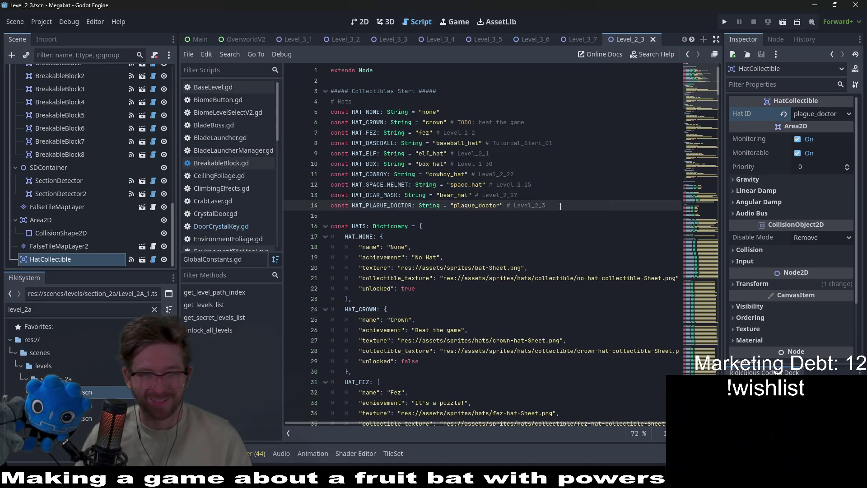
{"action": "left_click", "coordinate": [85, 380]}
{"action": "left_click", "coordinate": [151, 309]}
{"action": "left_click", "coordinate": [154, 310]}
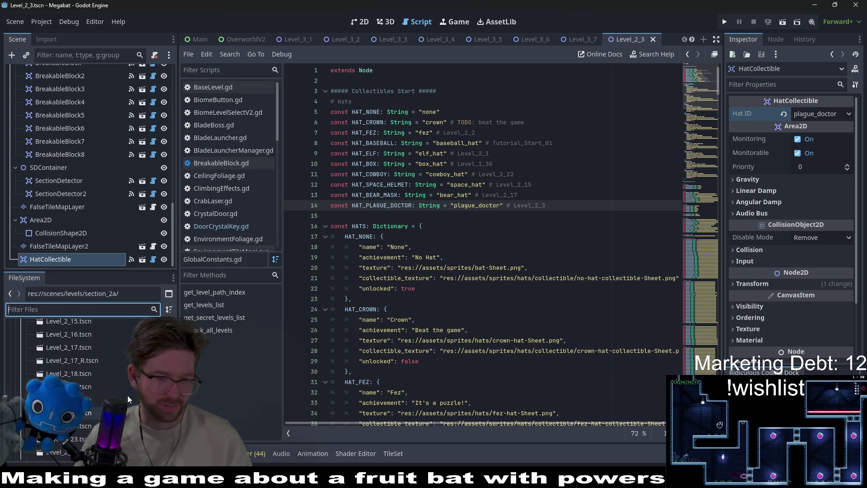
Step: Open Level_2_26 and Level_2_25 in the 2D view, panning around each
{"action": "scroll", "coordinate": [128, 394], "scroll_direction": "down", "scroll_amount": 1}
{"action": "double_click", "coordinate": [68, 444]}
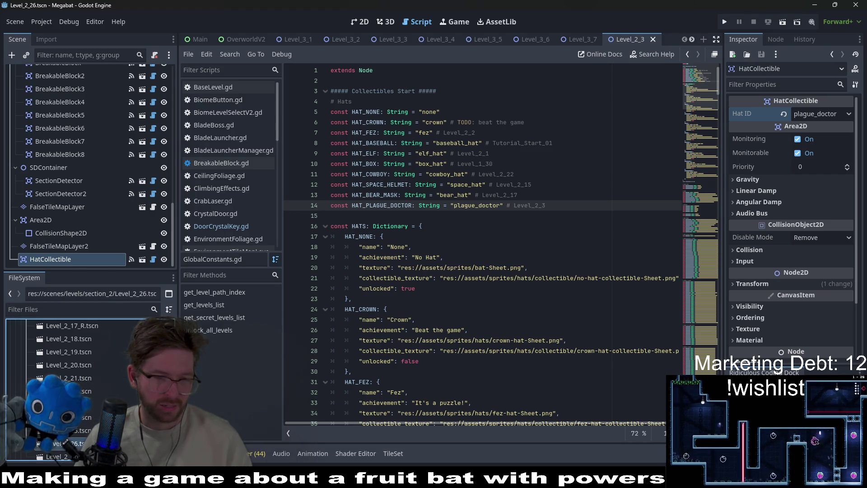
{"action": "left_click", "coordinate": [364, 23]}
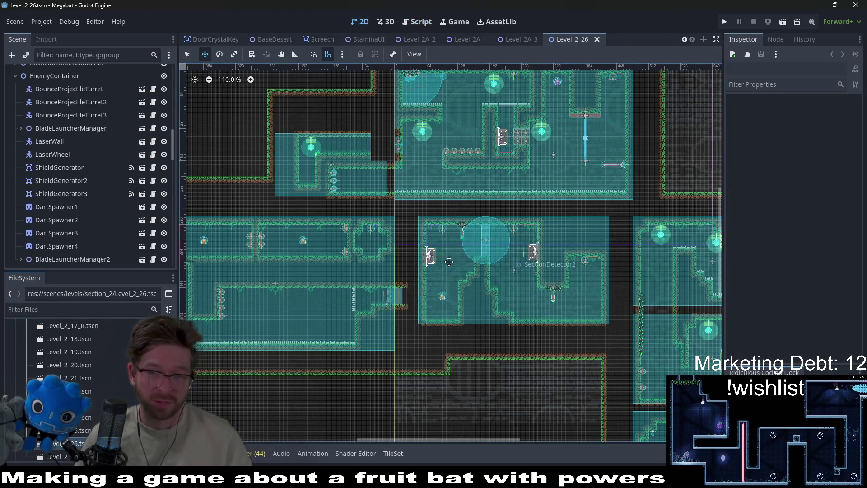
{"action": "scroll", "coordinate": [492, 259], "scroll_direction": "right", "scroll_amount": 2}
{"action": "scroll", "coordinate": [492, 259], "scroll_direction": "down", "scroll_amount": 1}
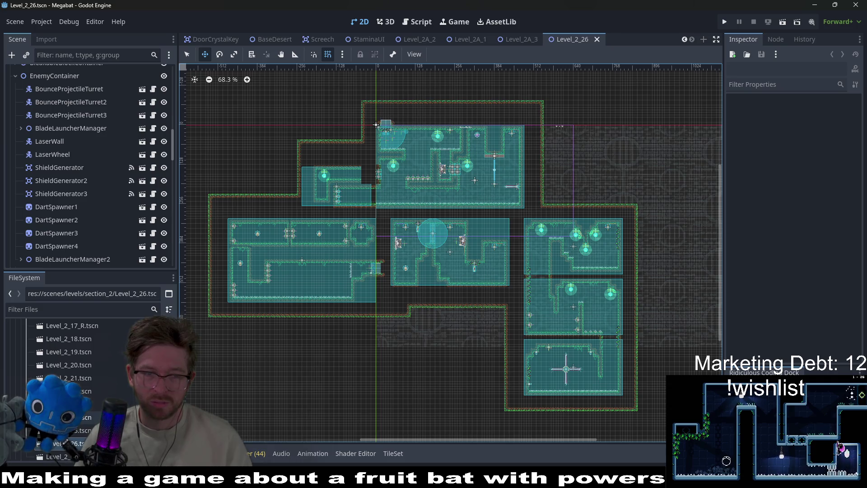
{"action": "double_click", "coordinate": [423, 226]}
{"action": "scroll", "coordinate": [423, 226], "scroll_direction": "right", "scroll_amount": 5}
{"action": "scroll", "coordinate": [497, 221], "scroll_direction": "down", "scroll_amount": 1}
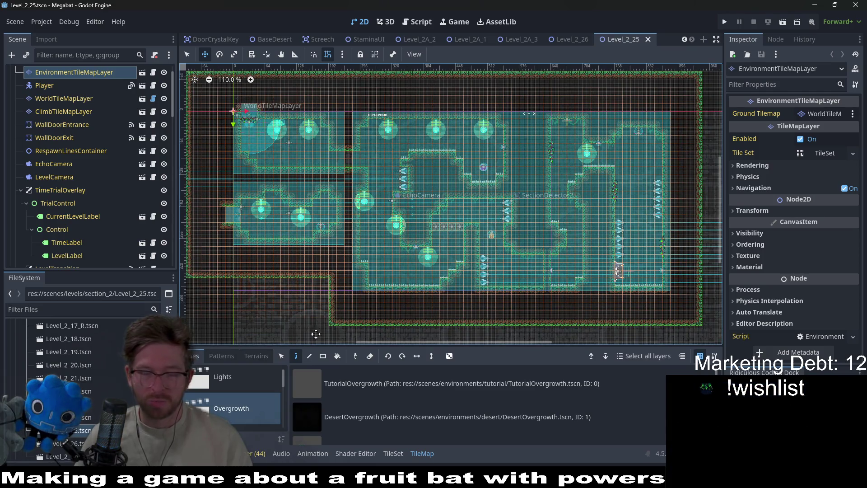
Step: Open Level_2_24 and zoom around its layout
{"action": "double_click", "coordinate": [80, 422]}
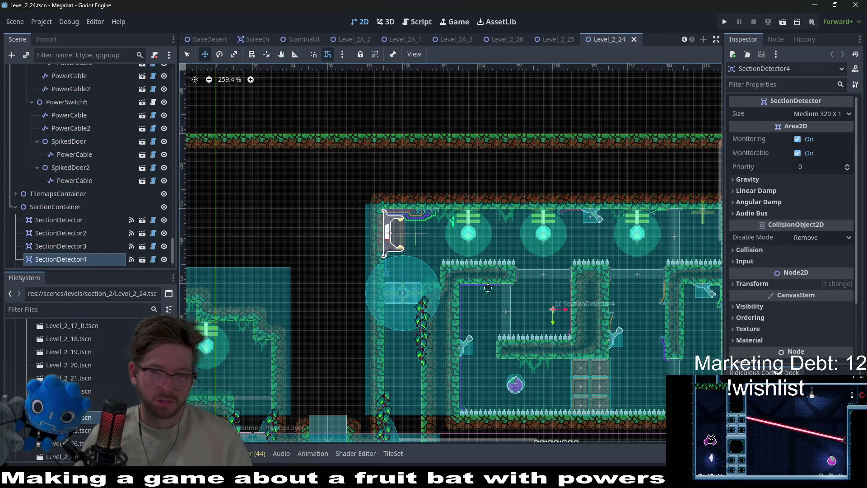
{"action": "scroll", "coordinate": [536, 324], "scroll_direction": "down", "scroll_amount": 2}
{"action": "scroll", "coordinate": [536, 323], "scroll_direction": "up", "scroll_amount": 2}
{"action": "scroll", "coordinate": [535, 324], "scroll_direction": "down", "scroll_amount": 3}
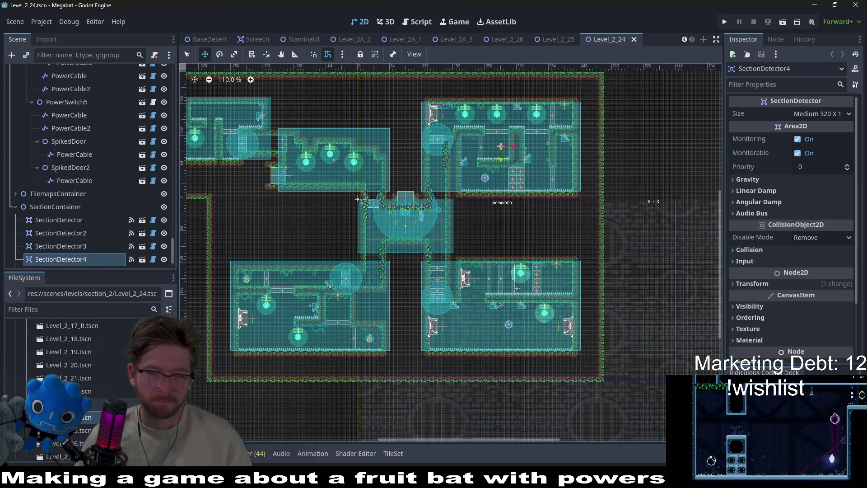
{"action": "scroll", "coordinate": [327, 261], "scroll_direction": "down", "scroll_amount": 4}
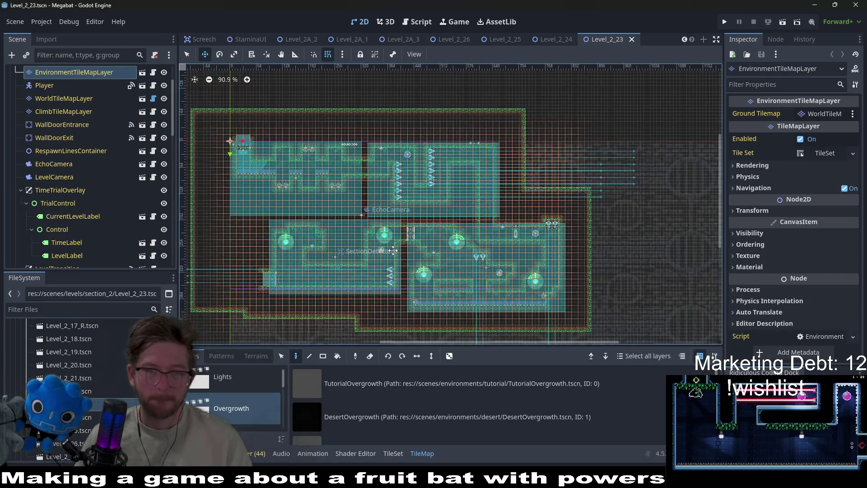
{"action": "scroll", "coordinate": [441, 244], "scroll_direction": "up", "scroll_amount": 1}
Step: Open and pan around Level_2_22, then reopen Level_2_21
{"action": "double_click", "coordinate": [72, 391]}
{"action": "scroll", "coordinate": [403, 234], "scroll_direction": "down", "scroll_amount": 2}
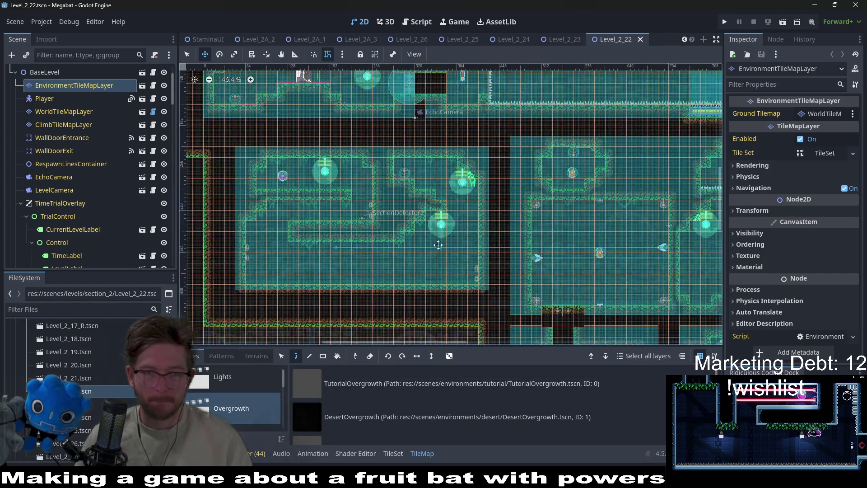
{"action": "scroll", "coordinate": [444, 261], "scroll_direction": "right", "scroll_amount": 5}
{"action": "scroll", "coordinate": [494, 187], "scroll_direction": "down", "scroll_amount": 2}
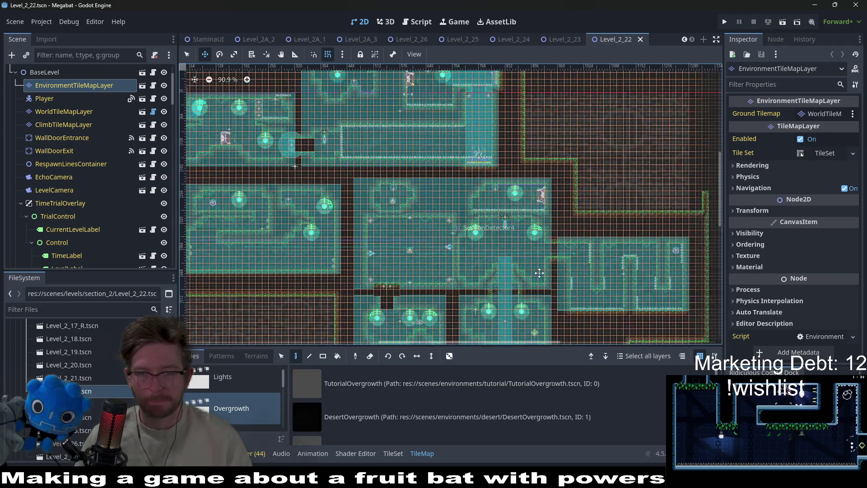
{"action": "left_click_drag", "start_coordinate": [494, 187], "coordinate": [493, 170]}
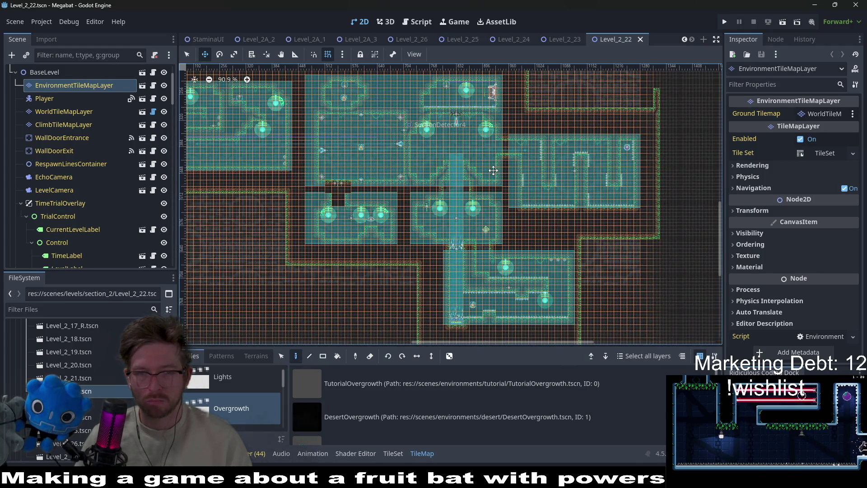
{"action": "scroll", "coordinate": [369, 235], "scroll_direction": "up", "scroll_amount": 4}
{"action": "scroll", "coordinate": [369, 236], "scroll_direction": "down", "scroll_amount": 3}
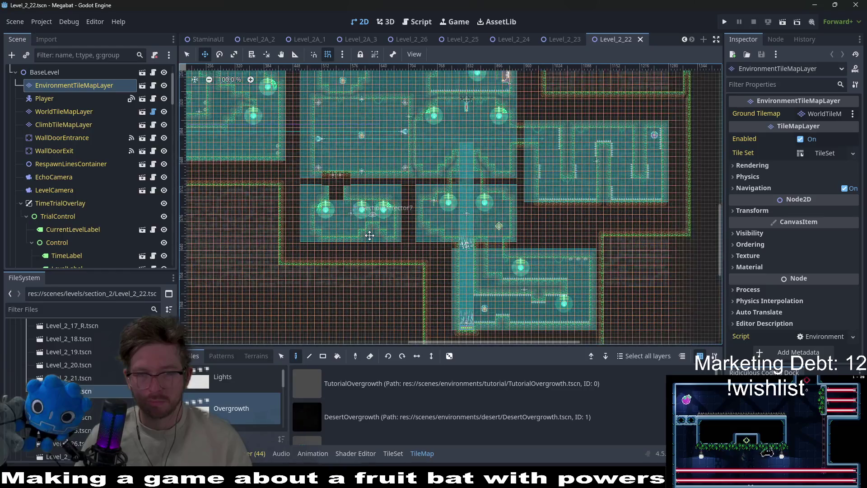
{"action": "scroll", "coordinate": [369, 235], "scroll_direction": "up", "scroll_amount": 4}
{"action": "scroll", "coordinate": [452, 226], "scroll_direction": "left", "scroll_amount": 6}
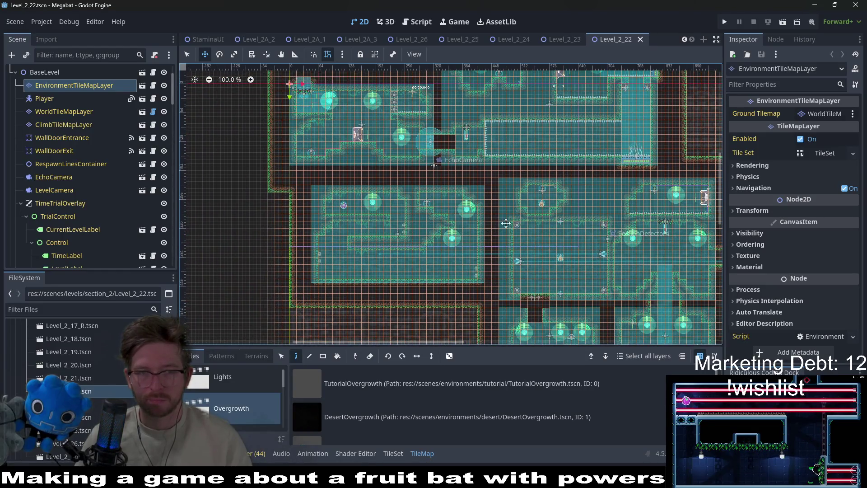
{"action": "key", "text": "ctrl+shift+t"}
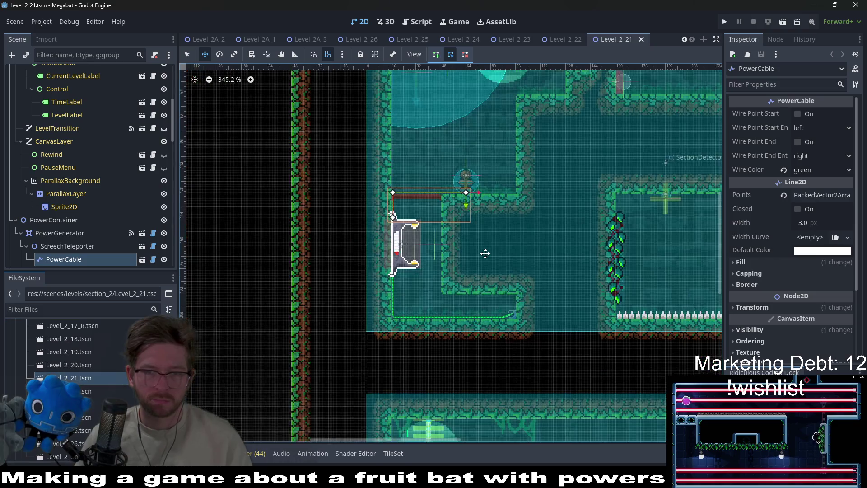
Step: Open Level_2_20, Level_2_19 and Level_2_18 to look over their layouts
{"action": "scroll", "coordinate": [485, 254], "scroll_direction": "down", "scroll_amount": 8}
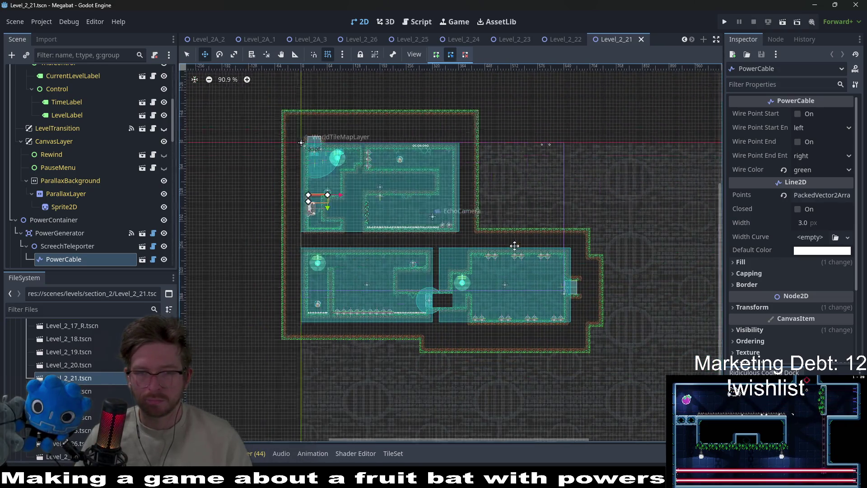
{"action": "double_click", "coordinate": [63, 370]}
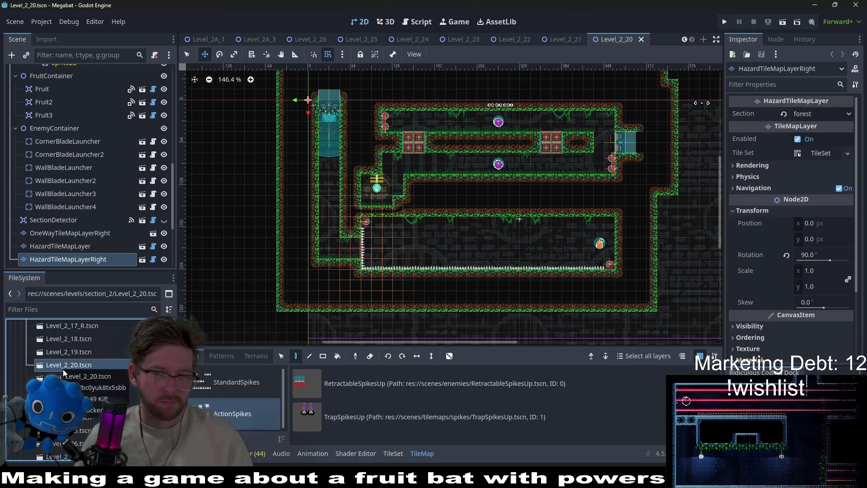
{"action": "double_click", "coordinate": [83, 357]}
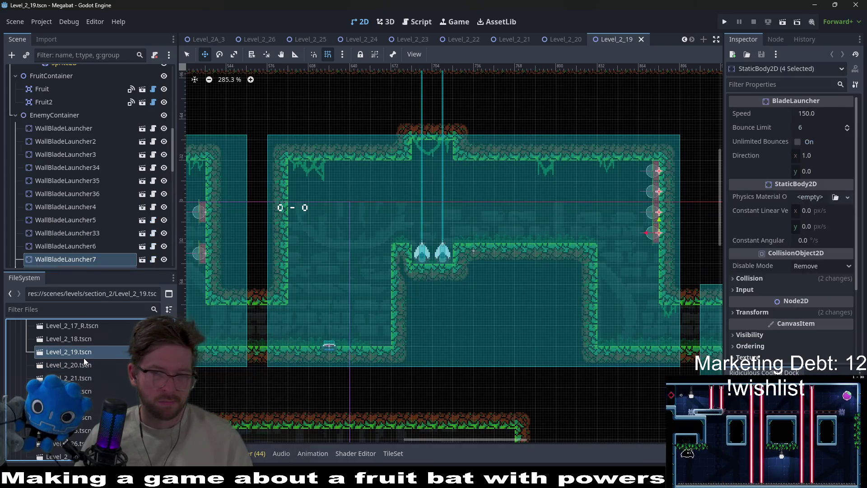
{"action": "scroll", "coordinate": [532, 285], "scroll_direction": "down", "scroll_amount": 7}
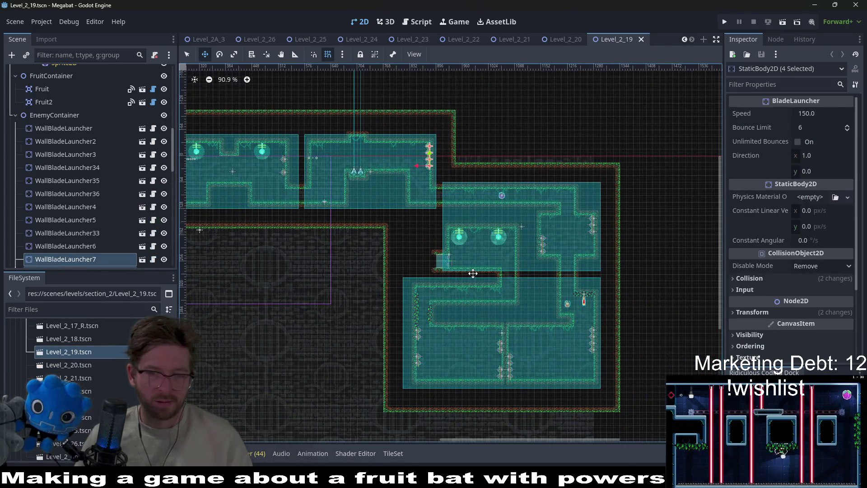
{"action": "scroll", "coordinate": [405, 220], "scroll_direction": "down", "scroll_amount": 2}
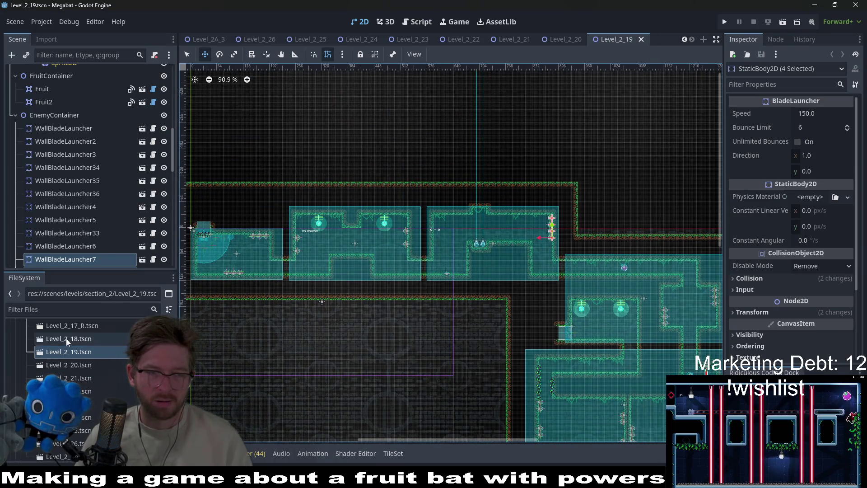
{"action": "double_click", "coordinate": [69, 339]}
{"action": "scroll", "coordinate": [519, 275], "scroll_direction": "down", "scroll_amount": 5}
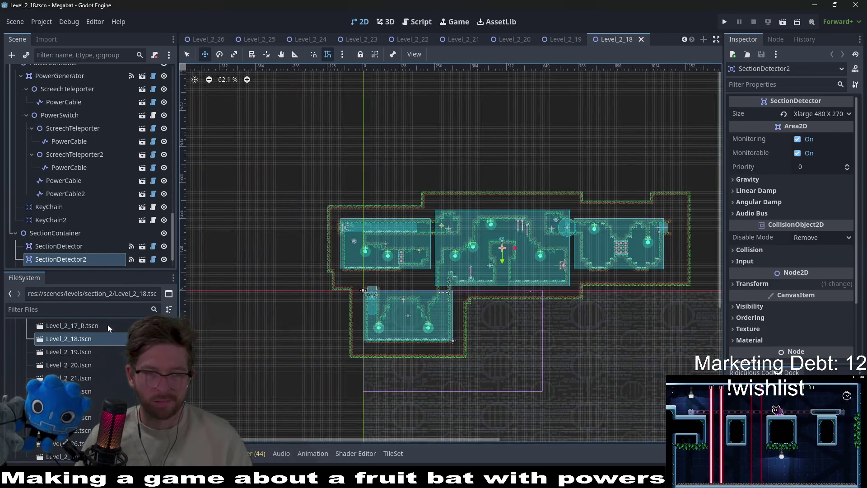
Step: Open Level_2_17_R, Level_2_17 and Level_2_16, viewing each layout
{"action": "double_click", "coordinate": [61, 329]}
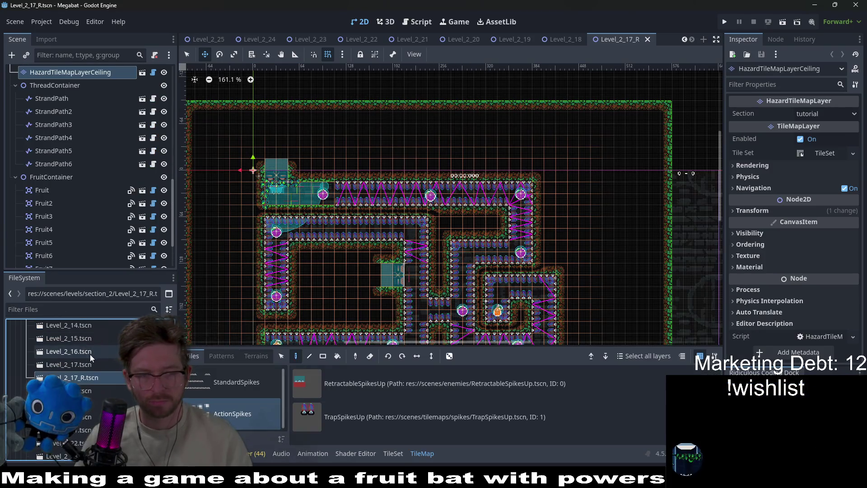
{"action": "left_click", "coordinate": [88, 359]}
{"action": "double_click", "coordinate": [88, 359]}
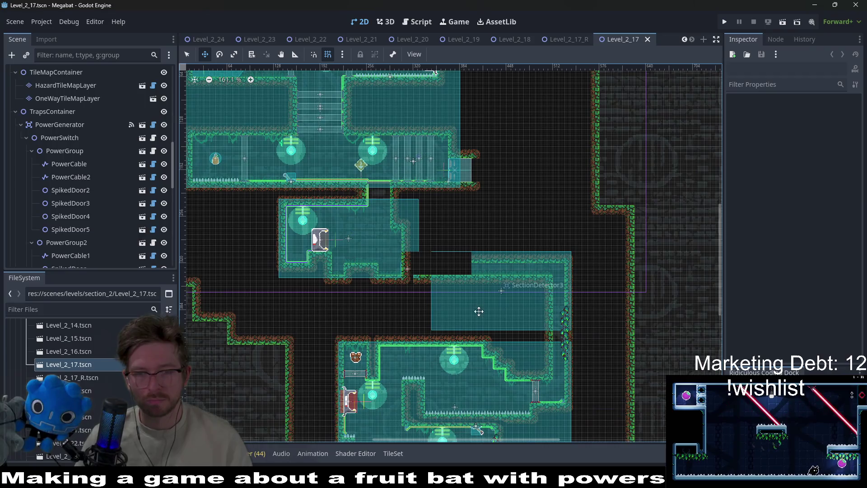
{"action": "left_click_drag", "start_coordinate": [479, 311], "coordinate": [485, 233]}
{"action": "scroll", "coordinate": [421, 210], "scroll_direction": "down", "scroll_amount": 3}
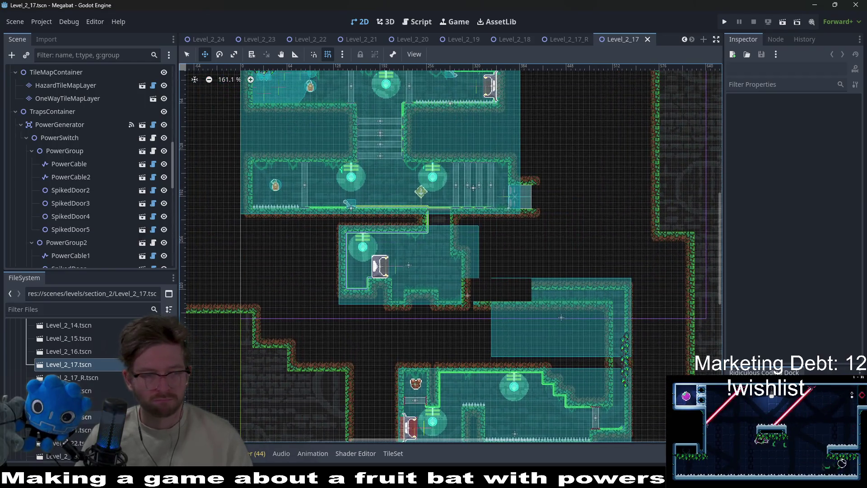
{"action": "double_click", "coordinate": [70, 349]}
{"action": "scroll", "coordinate": [476, 280], "scroll_direction": "down", "scroll_amount": 5}
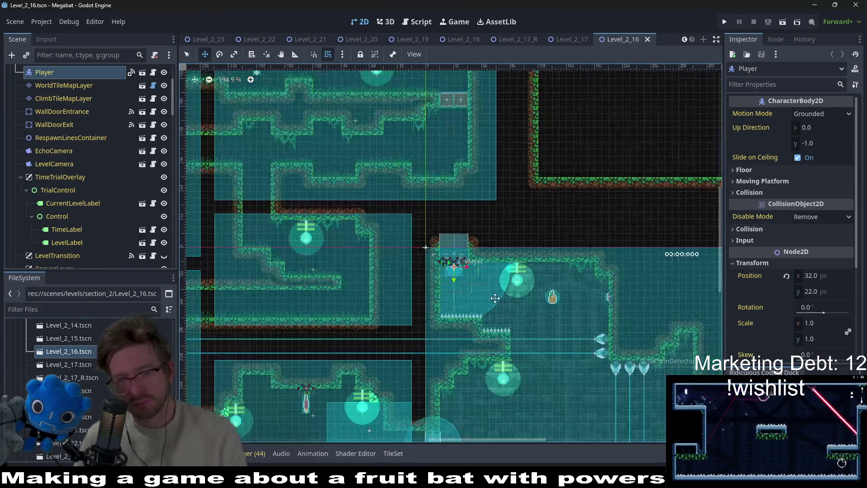
{"action": "scroll", "coordinate": [541, 338], "scroll_direction": "down", "scroll_amount": 3}
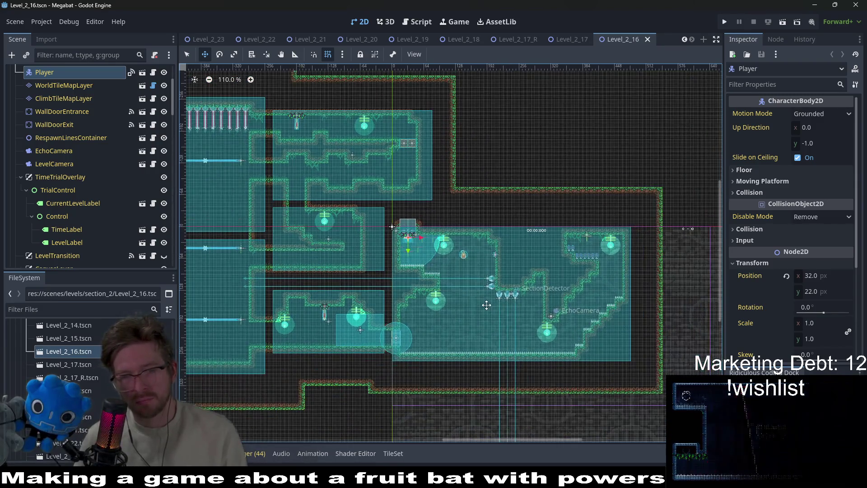
{"action": "scroll", "coordinate": [492, 311], "scroll_direction": "left", "scroll_amount": 6}
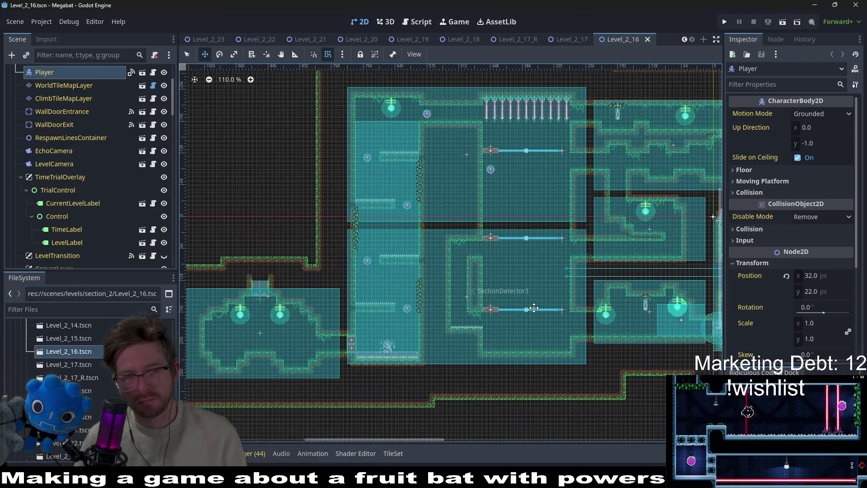
Step: Open Level_2_15 and pan around its layout
{"action": "double_click", "coordinate": [72, 338]}
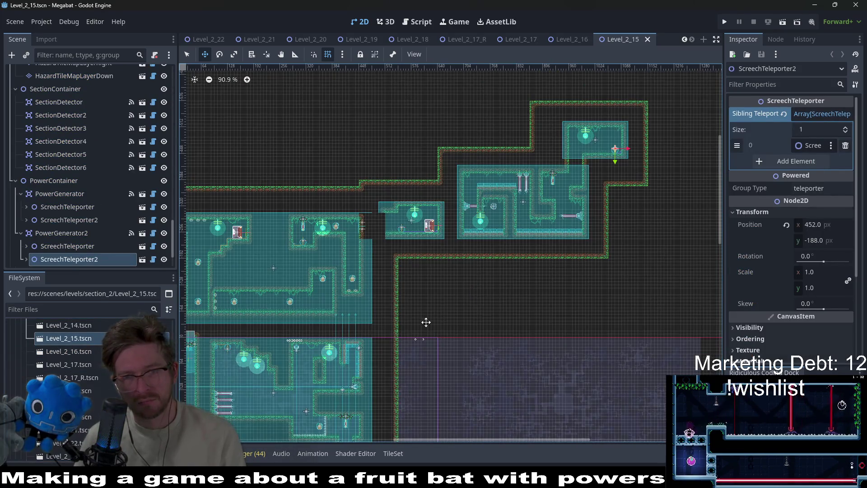
{"action": "scroll", "coordinate": [554, 219], "scroll_direction": "up", "scroll_amount": 4}
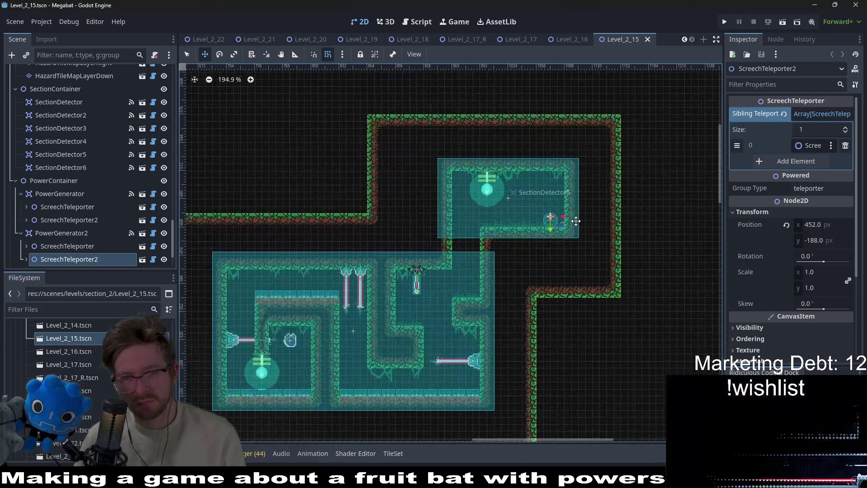
{"action": "scroll", "coordinate": [573, 219], "scroll_direction": "down", "scroll_amount": 2}
{"action": "scroll", "coordinate": [455, 274], "scroll_direction": "up", "scroll_amount": 2}
{"action": "scroll", "coordinate": [455, 274], "scroll_direction": "up", "scroll_amount": 3}
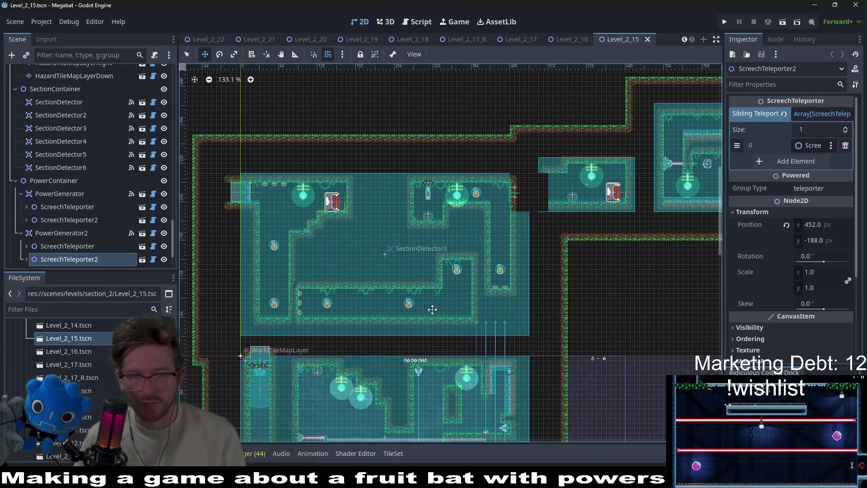
{"action": "scroll", "coordinate": [497, 271], "scroll_direction": "left", "scroll_amount": 3}
{"action": "scroll", "coordinate": [569, 272], "scroll_direction": "down", "scroll_amount": 4}
{"action": "scroll", "coordinate": [568, 273], "scroll_direction": "right", "scroll_amount": 2}
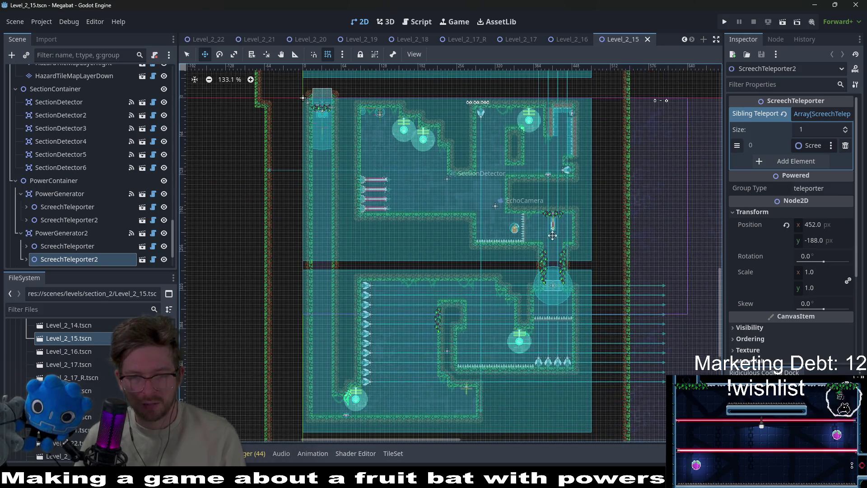
{"action": "scroll", "coordinate": [583, 294], "scroll_direction": "up", "scroll_amount": 3}
{"action": "scroll", "coordinate": [81, 327], "scroll_direction": "up", "scroll_amount": 3}
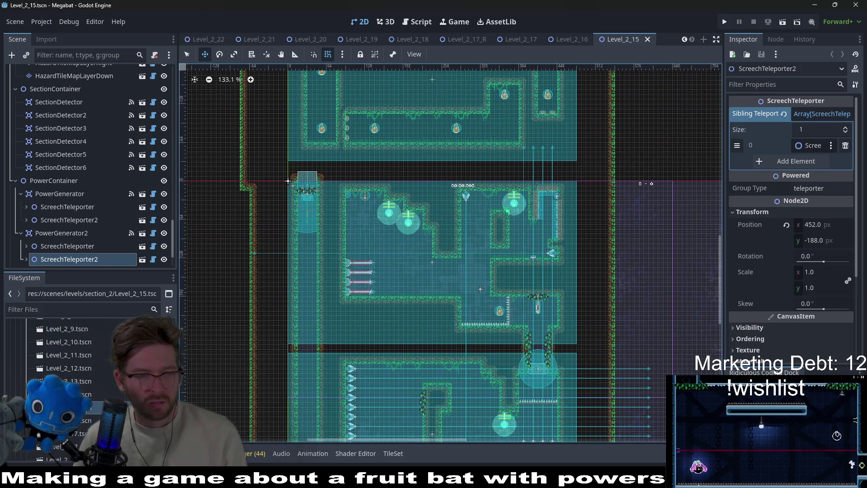
Step: Open Level_2_14, Level_2_13 and Level_2_12 one after another
{"action": "double_click", "coordinate": [81, 394]}
{"action": "scroll", "coordinate": [464, 247], "scroll_direction": "down", "scroll_amount": 8}
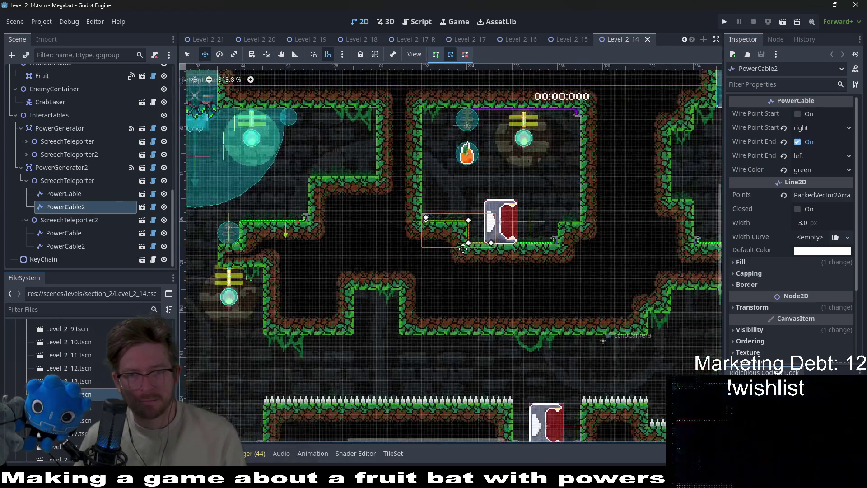
{"action": "scroll", "coordinate": [464, 248], "scroll_direction": "down", "scroll_amount": 1}
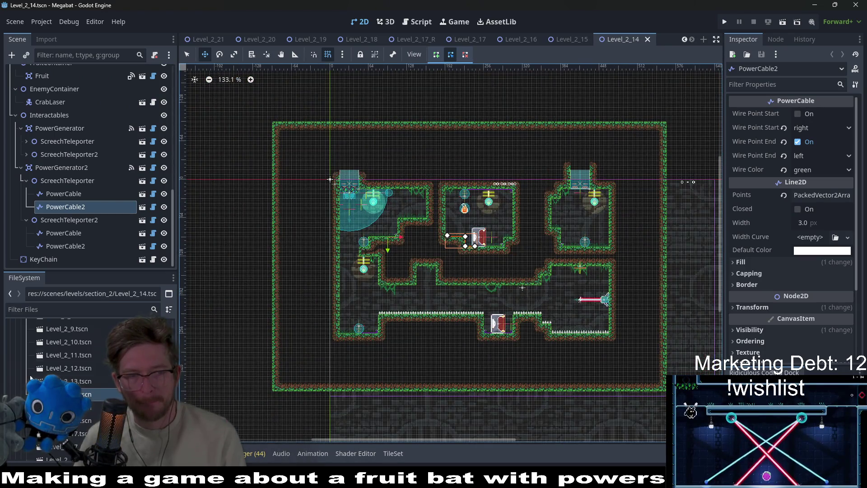
{"action": "double_click", "coordinate": [87, 386]}
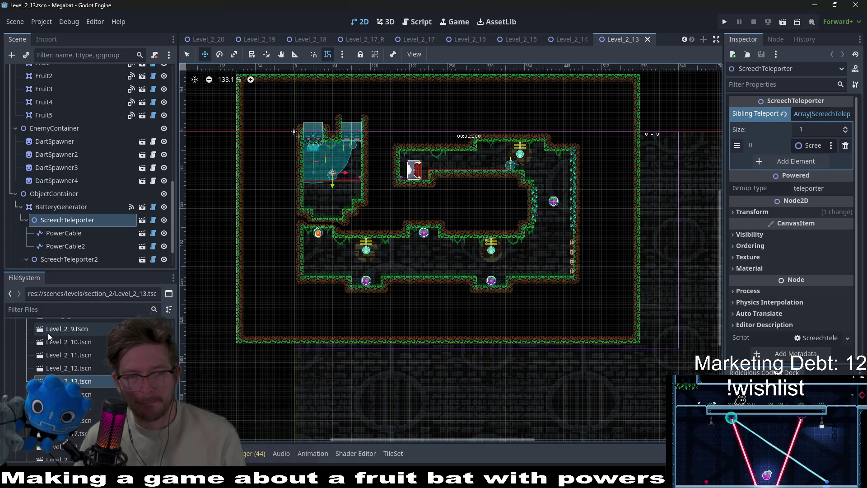
{"action": "double_click", "coordinate": [73, 368]}
{"action": "scroll", "coordinate": [480, 291], "scroll_direction": "down", "scroll_amount": 5}
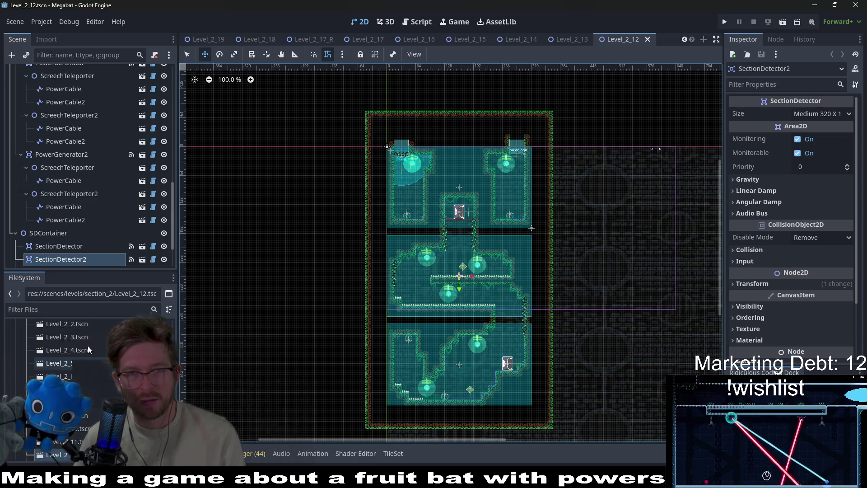
Step: Close the Level_2 and Level_2A scene tabs plus StaminaUI and Screech
{"action": "mouse_move", "coordinate": [351, 40]}
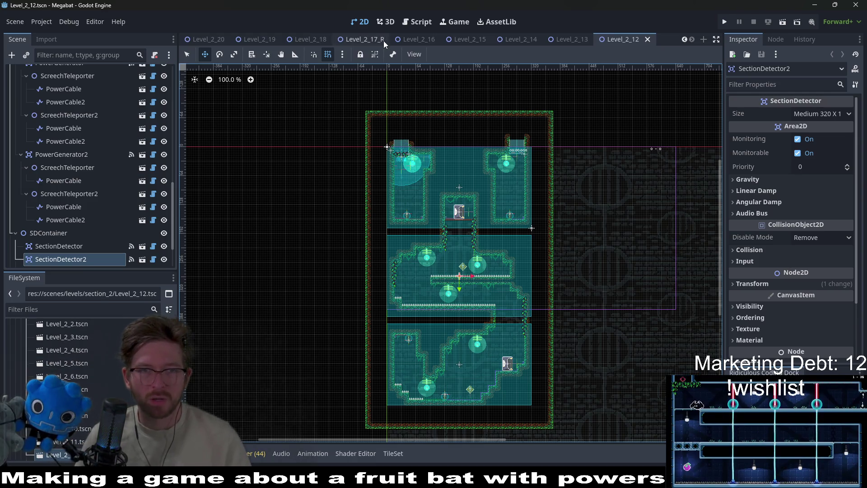
{"action": "middle_click", "coordinate": [389, 41]}
{"action": "middle_click", "coordinate": [449, 40]}
{"action": "middle_click", "coordinate": [530, 39]}
{"action": "middle_click", "coordinate": [530, 39]}
{"action": "middle_click", "coordinate": [569, 39]}
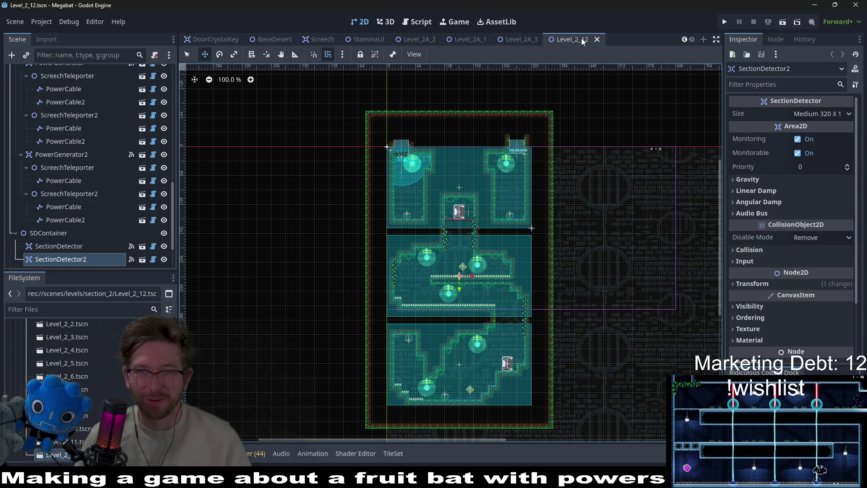
{"action": "middle_click", "coordinate": [582, 40]}
{"action": "middle_click", "coordinate": [597, 39]}
{"action": "middle_click", "coordinate": [598, 39]}
{"action": "middle_click", "coordinate": [598, 39]}
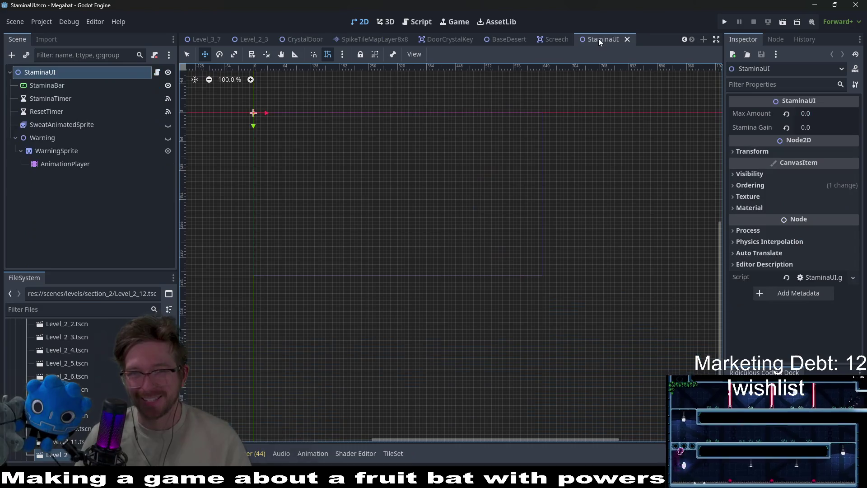
{"action": "middle_click", "coordinate": [598, 39]}
{"action": "middle_click", "coordinate": [646, 37]}
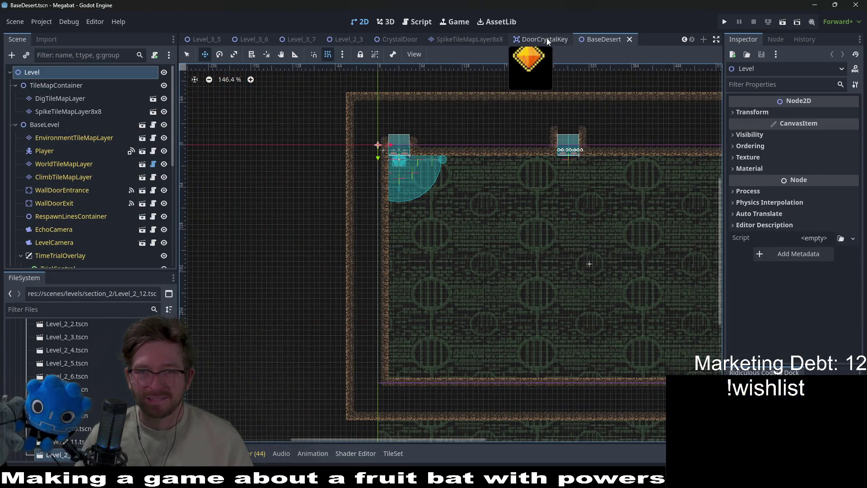
Step: Close the DoorCrystalKey, SpikeTileMapLayer8x8, CrystalDoor and Level_2_3 tabs
{"action": "left_click", "coordinate": [546, 38]}
{"action": "middle_click", "coordinate": [546, 38]}
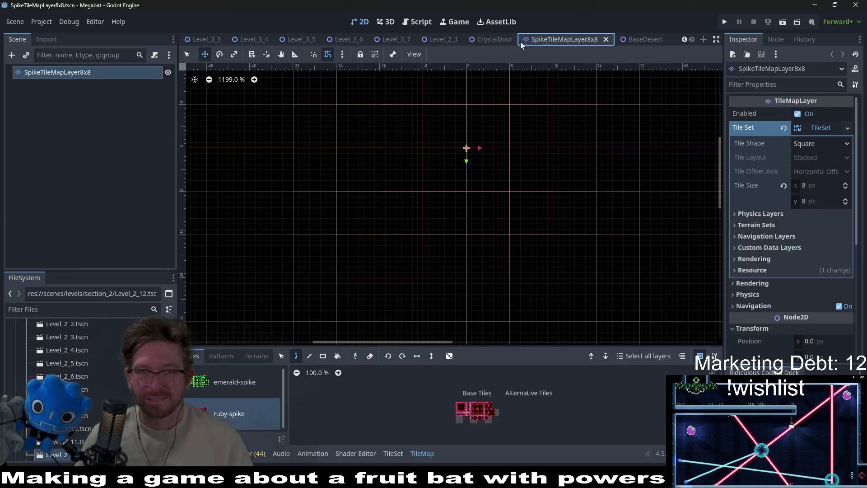
{"action": "middle_click", "coordinate": [551, 39]}
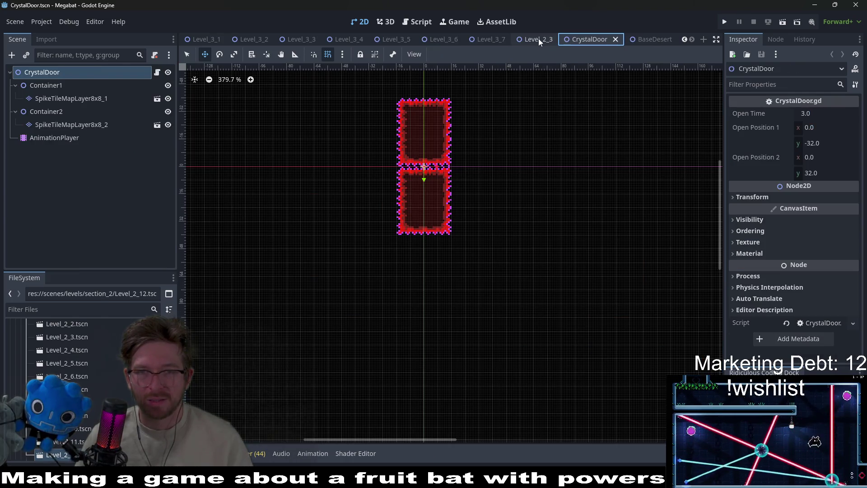
{"action": "middle_click", "coordinate": [577, 39]}
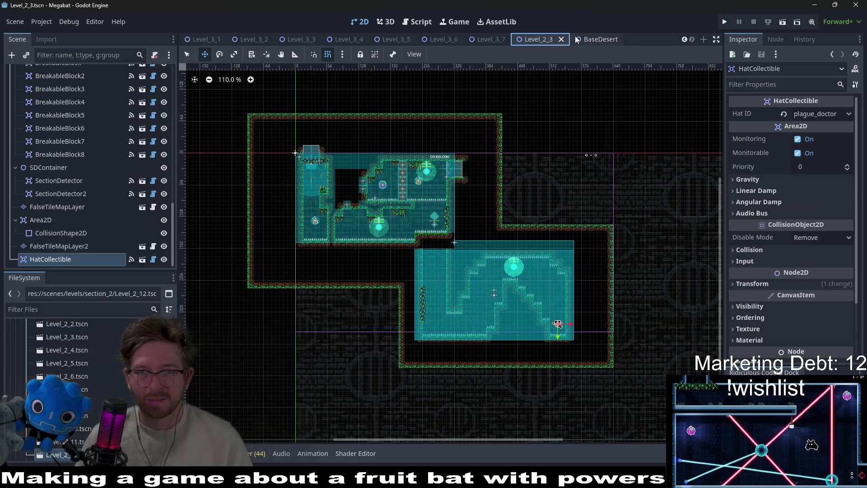
{"action": "middle_click", "coordinate": [543, 41]}
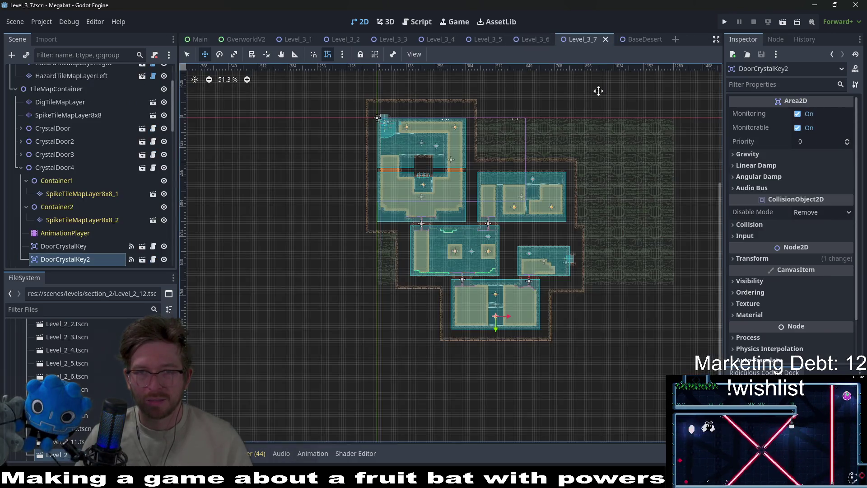
Step: Reopen Level_2_4.tscn through Quick Open
{"action": "key", "text": "alt+shift+o"}
{"action": "type", "text": "l"}
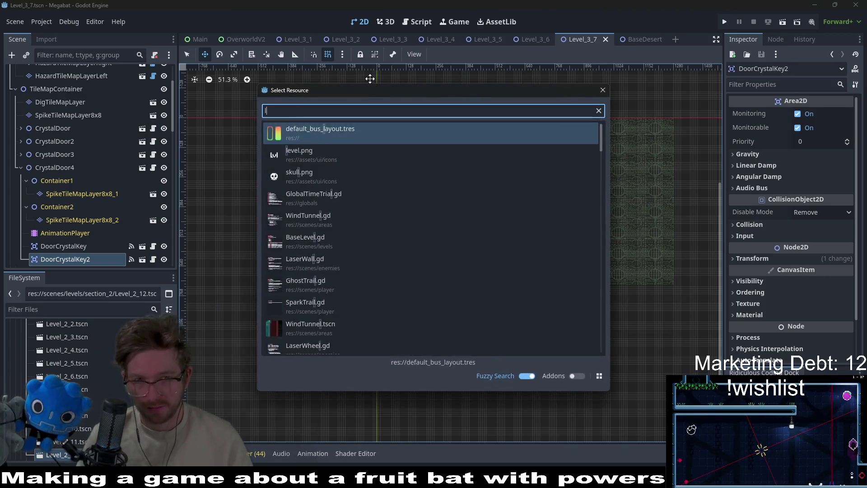
{"action": "type", "text": "evel_2_4"}
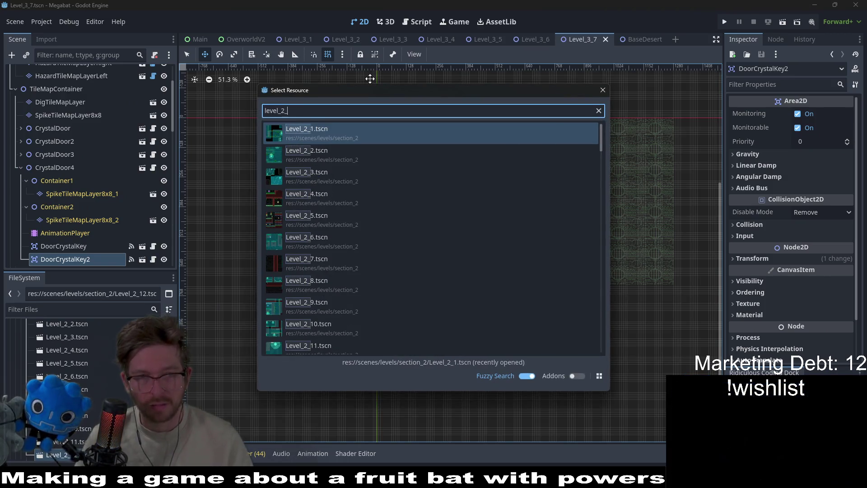
{"action": "key", "text": "Down"}
{"action": "key", "text": "Down"}
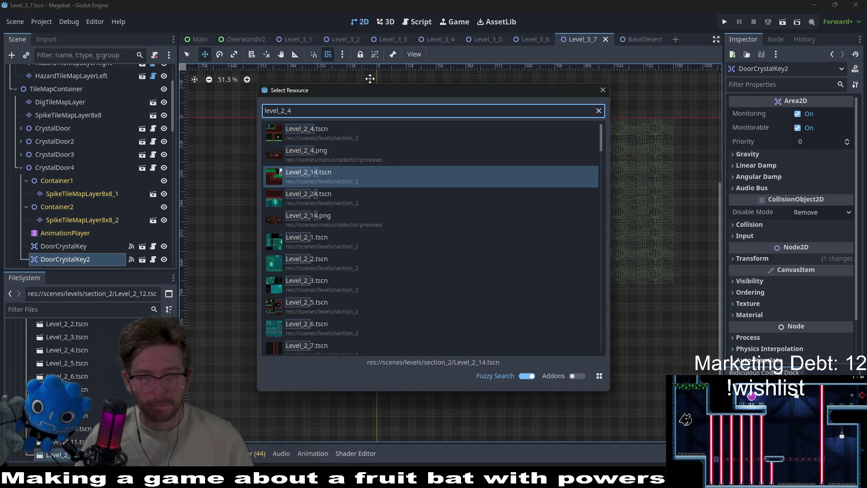
{"action": "key", "text": "Up"}
{"action": "key", "text": "Up"}
{"action": "key", "text": "Return"}
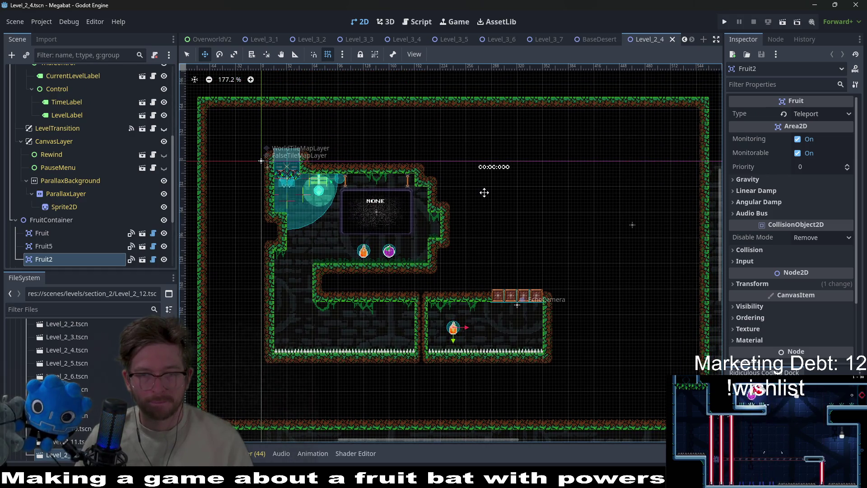
Step: Move the Level_2_4 tab beside OverworldV2, then show Level_3_7 and BaseDesert
{"action": "mouse_move", "coordinate": [649, 36]}
{"action": "left_mouse_down"}
{"action": "mouse_move", "coordinate": [258, 39]}
{"action": "mouse_move", "coordinate": [275, 43]}
{"action": "left_mouse_up"}
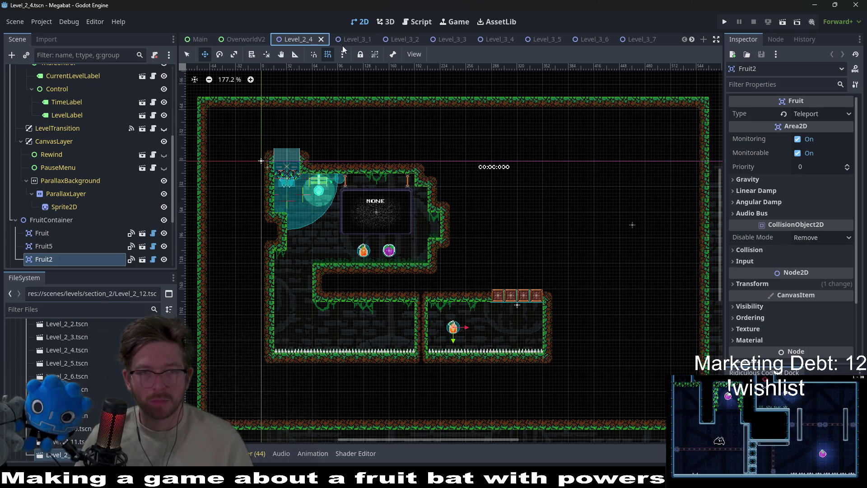
{"action": "scroll", "coordinate": [343, 39], "scroll_direction": "down", "scroll_amount": 1}
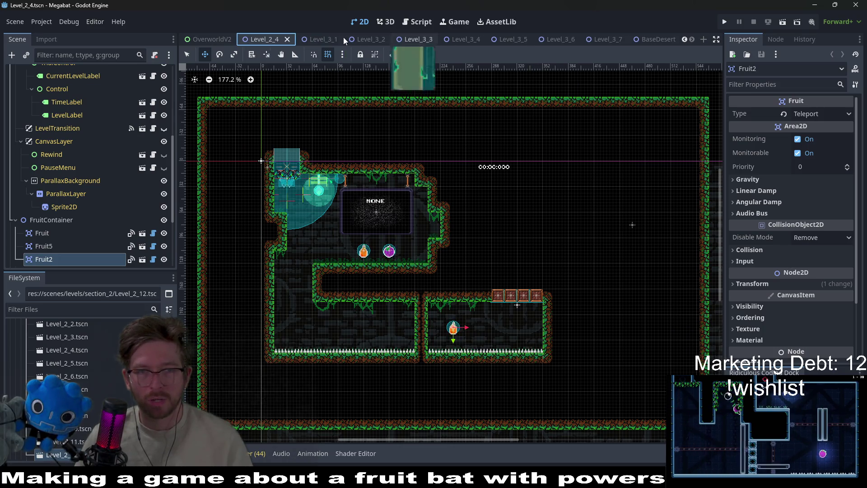
{"action": "left_click", "coordinate": [623, 39]}
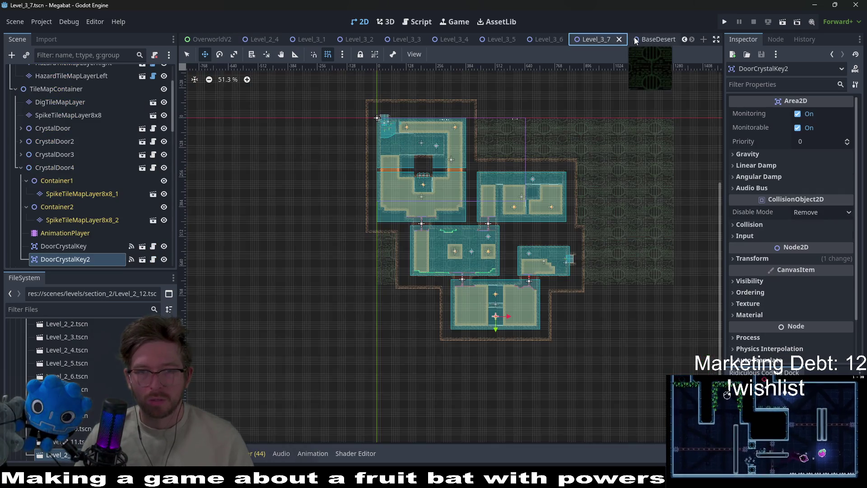
{"action": "left_click", "coordinate": [634, 39]}
Step: Duplicate the BaseDesert scene file as Level_3_8.tscn
{"action": "left_click", "coordinate": [105, 309]}
{"action": "type", "text": "base"}
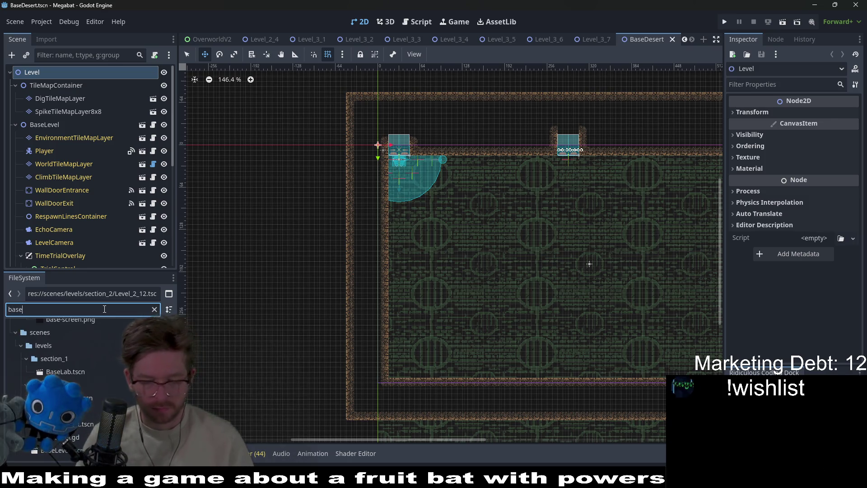
{"action": "type", "text": "de"}
{"action": "right_click", "coordinate": [74, 392]}
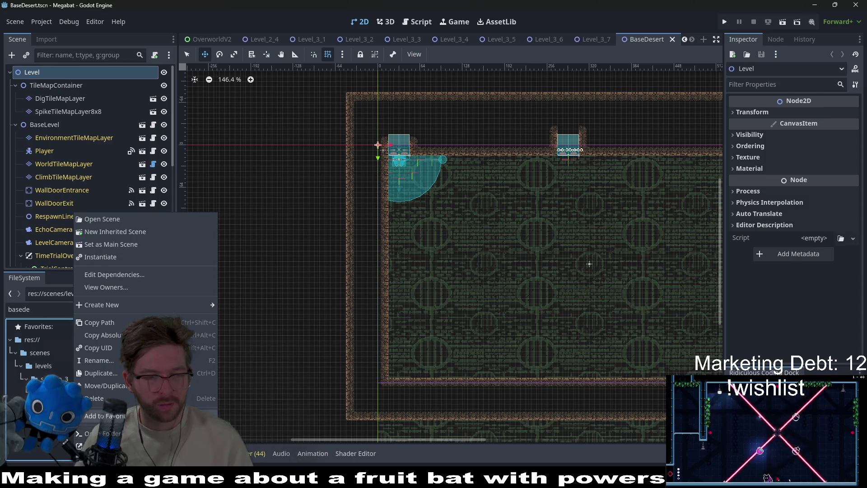
{"action": "left_click", "coordinate": [85, 415]}
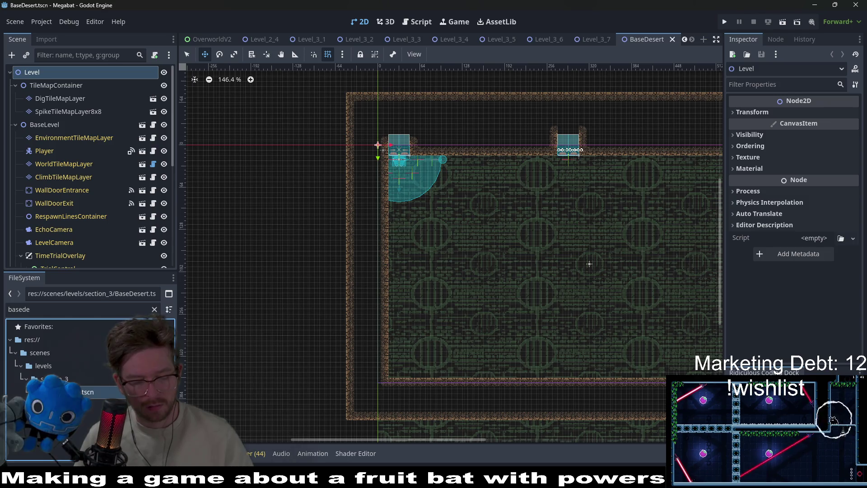
{"action": "key", "text": "ctrl+d"}
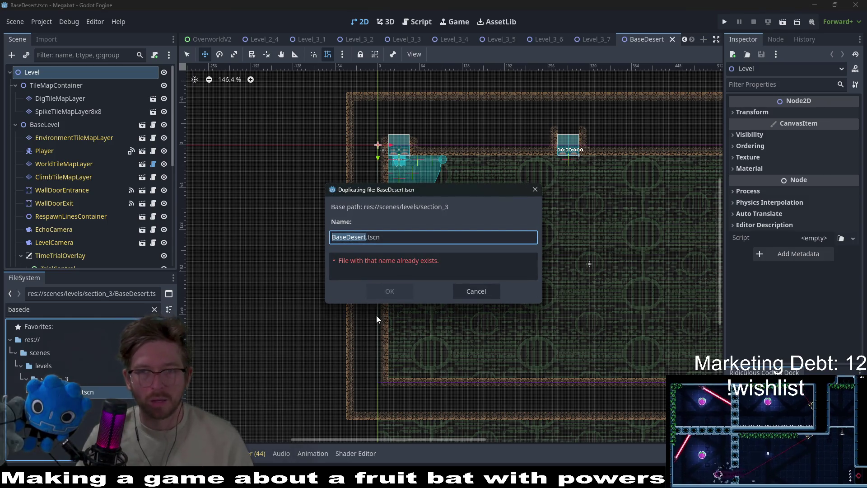
{"action": "type", "text": "Level_3_8"}
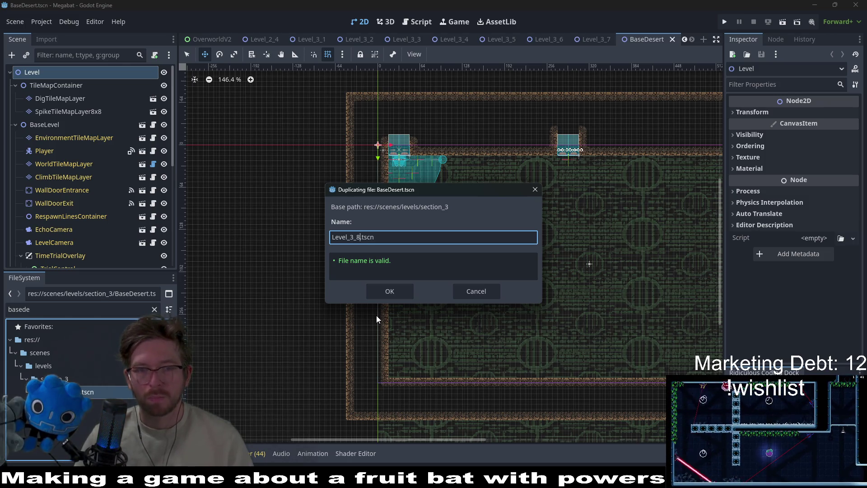
{"action": "key", "text": "Return"}
Step: Open Level_3_8.tscn with its tab right after Level_3_7, then switch to The Board
{"action": "scroll", "coordinate": [438, 156], "scroll_direction": "down", "scroll_amount": 2}
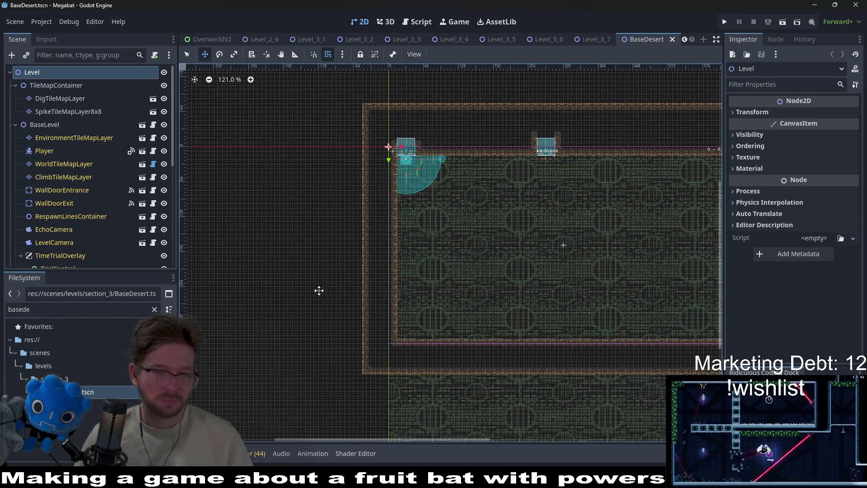
{"action": "double_click", "coordinate": [77, 309]}
{"action": "type", "text": "level_3_8"}
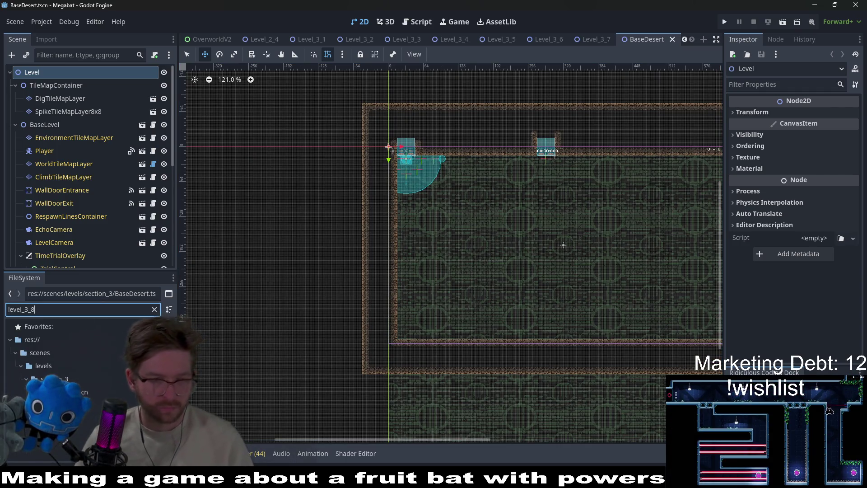
{"action": "double_click", "coordinate": [84, 391]}
{"action": "left_click_drag", "start_coordinate": [636, 45], "coordinate": [585, 40]}
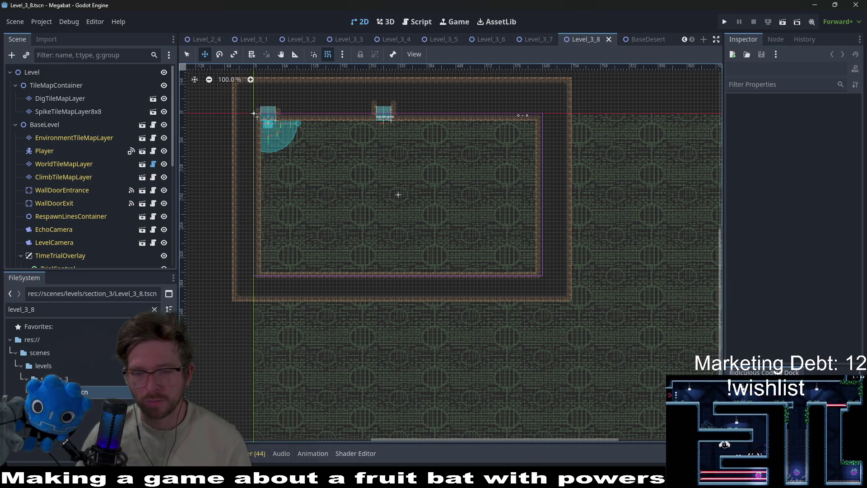
{"action": "key", "text": "alt+Tab"}
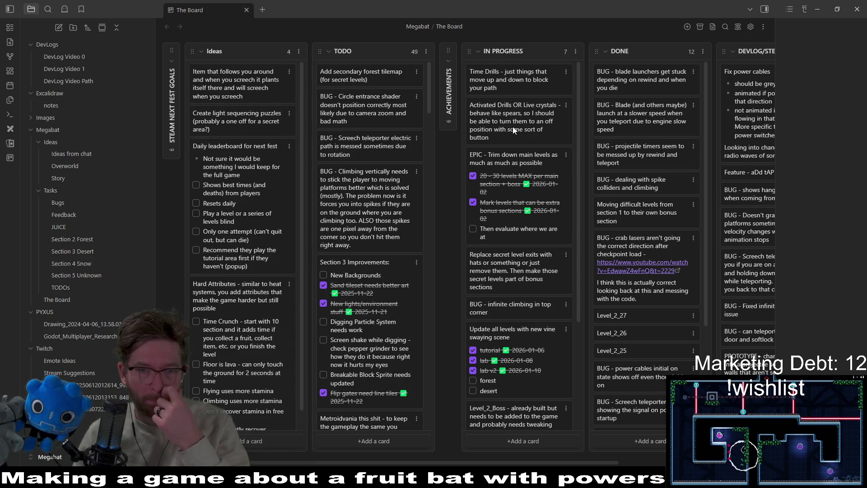
Step: Skim The Board's Ideas, TODO, In Progress and Done cards, then go back to Level_3_8 in Godot
{"action": "scroll", "coordinate": [661, 332], "scroll_direction": "down", "scroll_amount": 3}
{"action": "scroll", "coordinate": [661, 333], "scroll_direction": "up", "scroll_amount": 3}
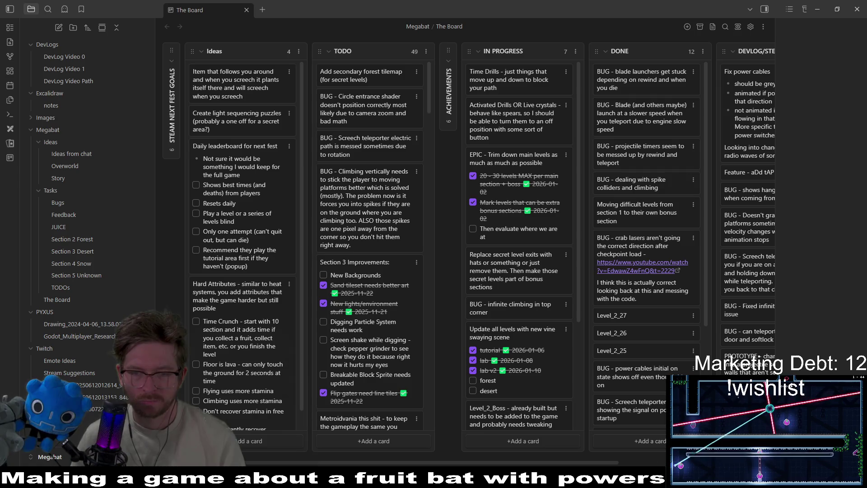
{"action": "key", "text": "alt+Tab"}
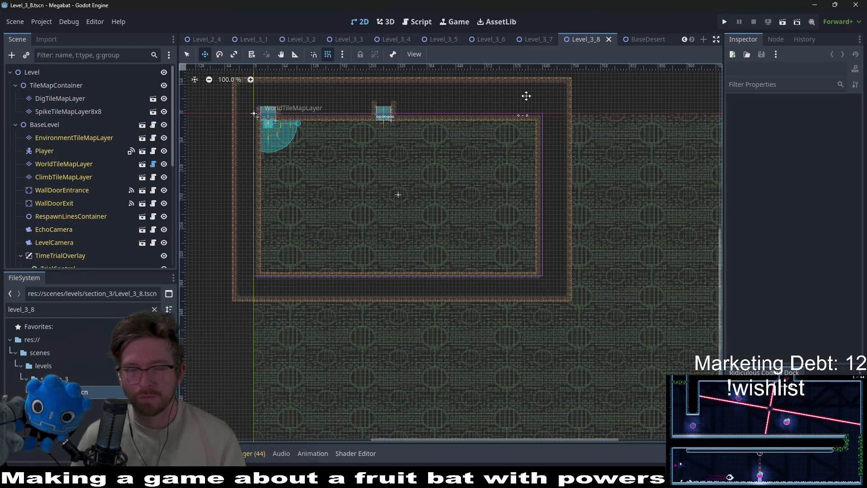
Step: Paint a one-tile-wide vertical DESERT terrain wall on WorldTileMapLayer, then save and run the scene
{"action": "left_click", "coordinate": [72, 163]}
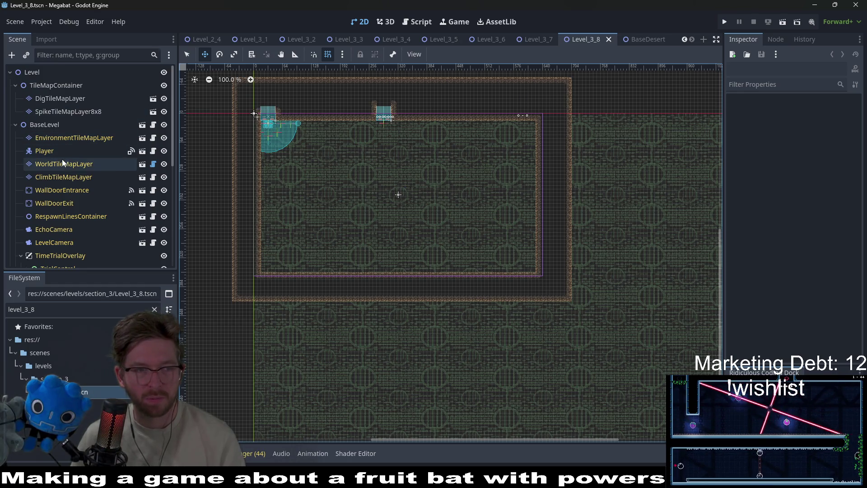
{"action": "left_click", "coordinate": [256, 356]}
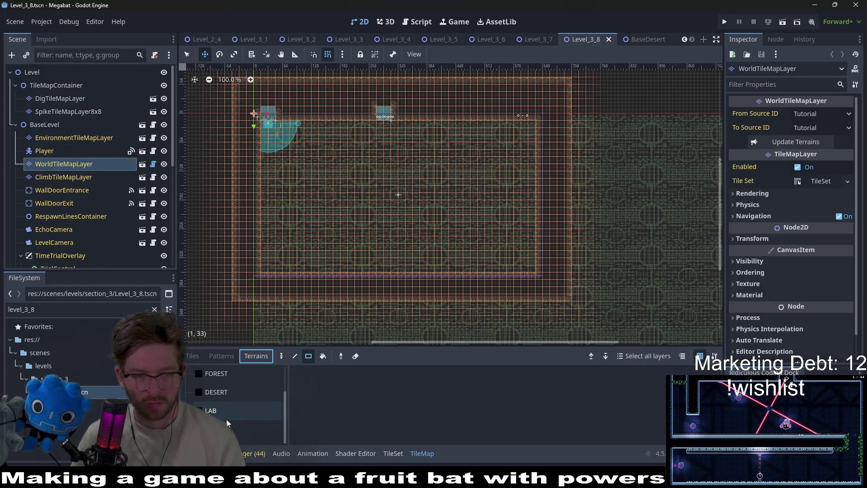
{"action": "scroll", "coordinate": [229, 415], "scroll_direction": "up", "scroll_amount": 2}
{"action": "left_click", "coordinate": [228, 419]}
{"action": "scroll", "coordinate": [290, 192], "scroll_direction": "up", "scroll_amount": 9}
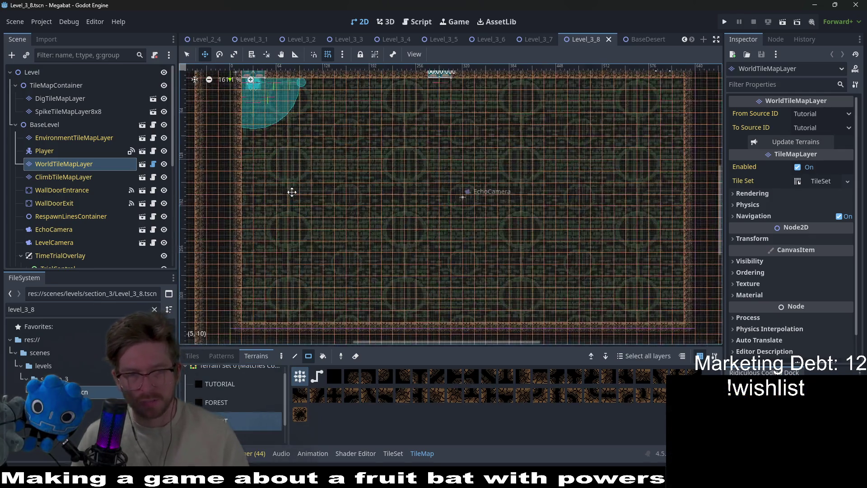
{"action": "key", "text": "q"}
{"action": "left_click_drag", "start_coordinate": [395, 255], "coordinate": [396, 182]}
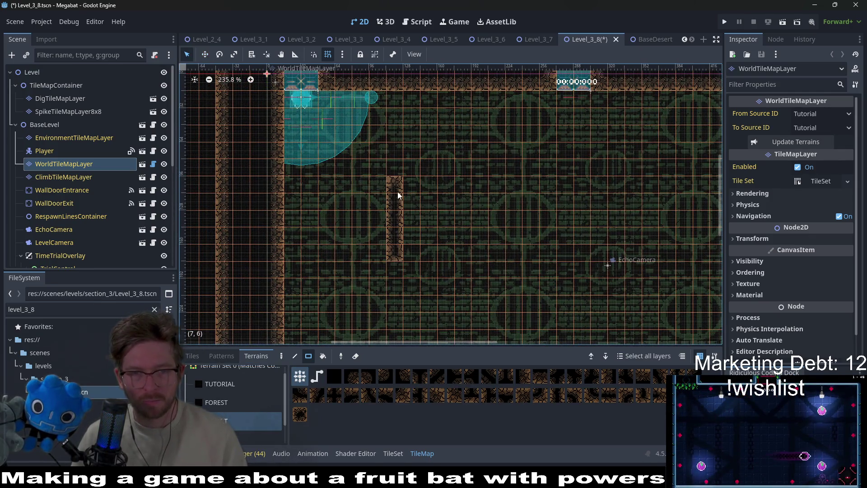
{"action": "left_click", "coordinate": [782, 23]}
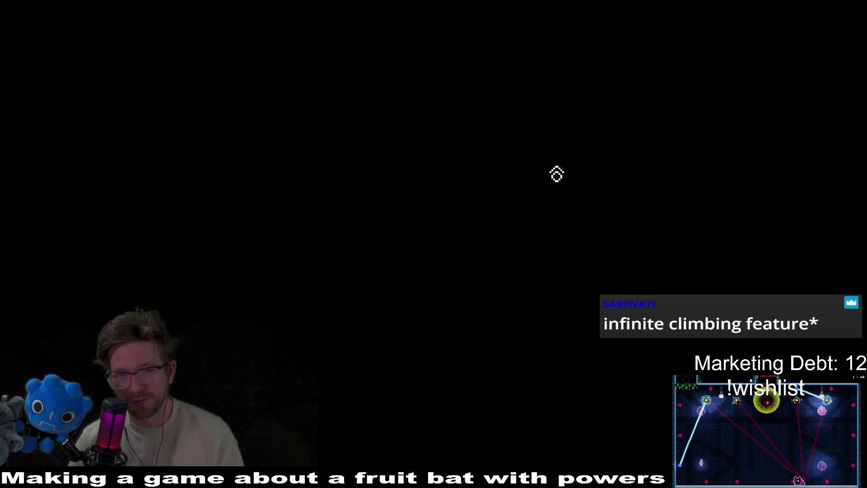
Step: Fly the bat to the pillar and climb it up and down from bottom to top
{"action": "key", "text": "Right"}
{"action": "key", "text": "Up"}
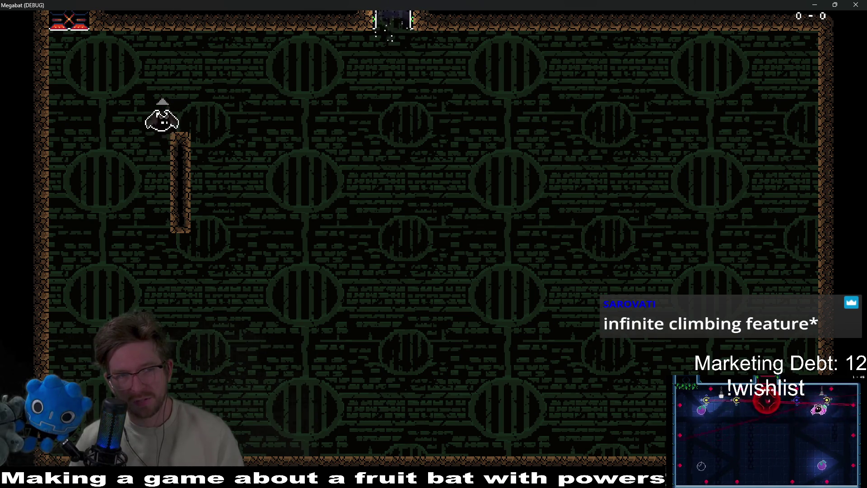
{"action": "key", "text": "Down"}
{"action": "key", "text": "Up"}
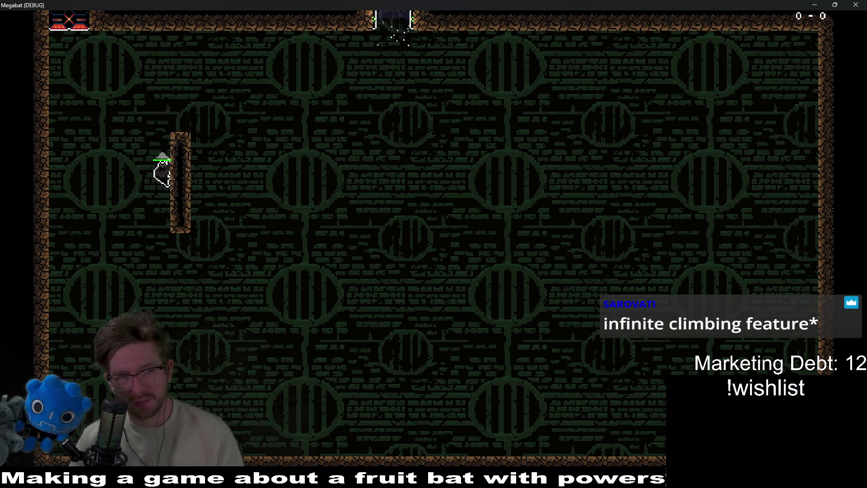
{"action": "key", "text": "Up"}
{"action": "key", "text": "Down"}
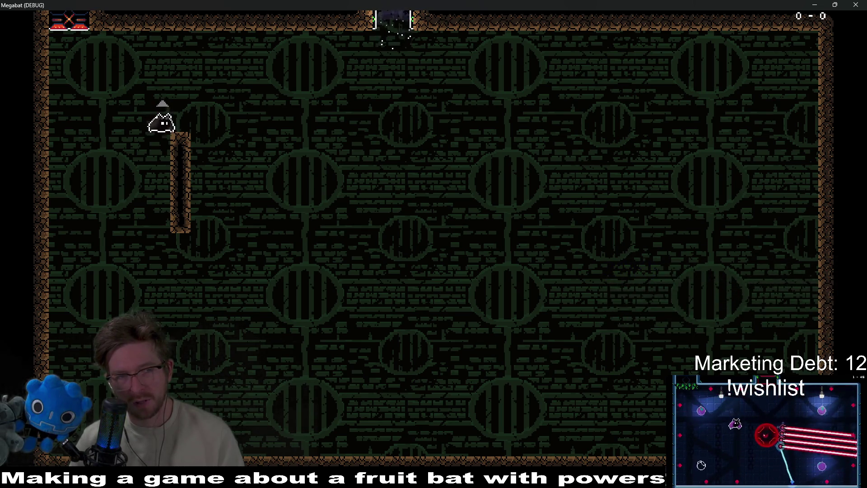
{"action": "key", "text": "Down"}
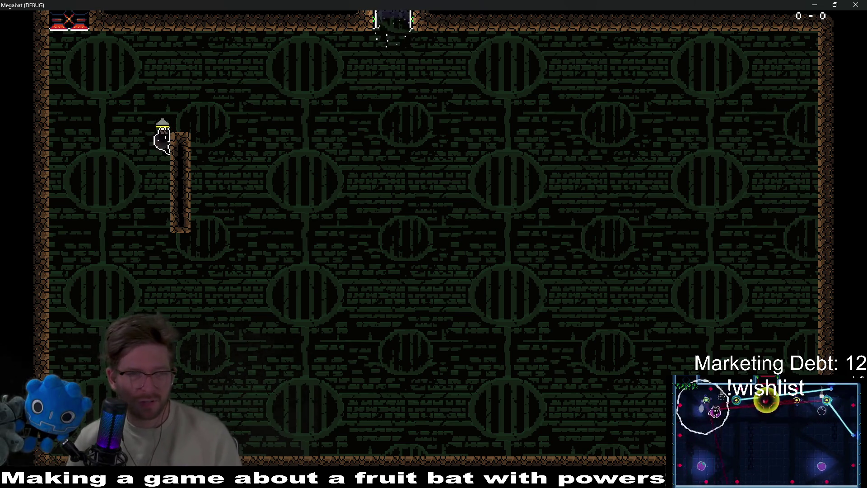
{"action": "key", "text": "Up"}
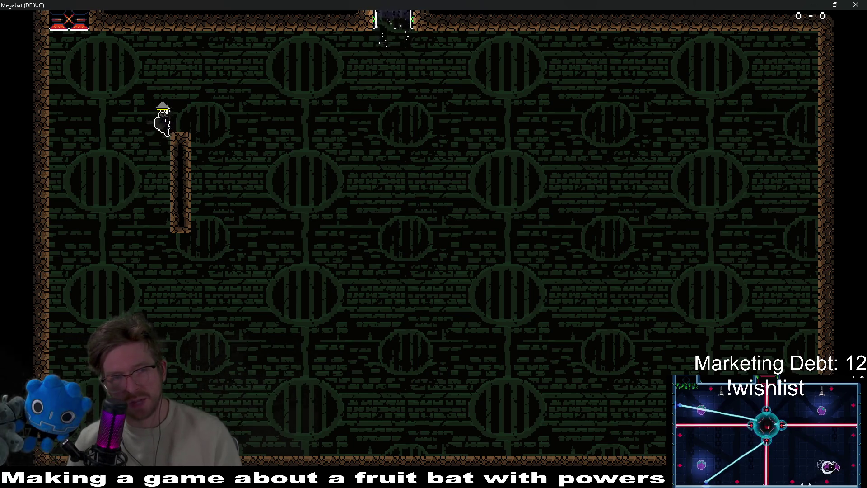
{"action": "key", "text": "Down"}
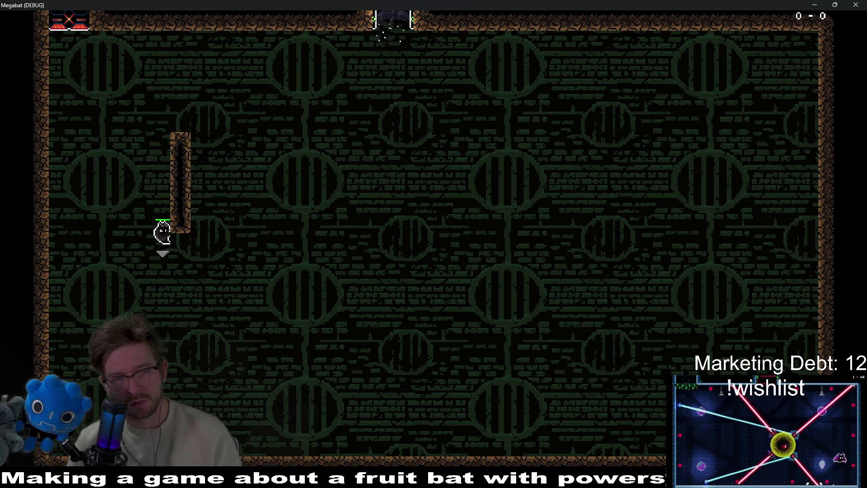
{"action": "key", "text": "Up"}
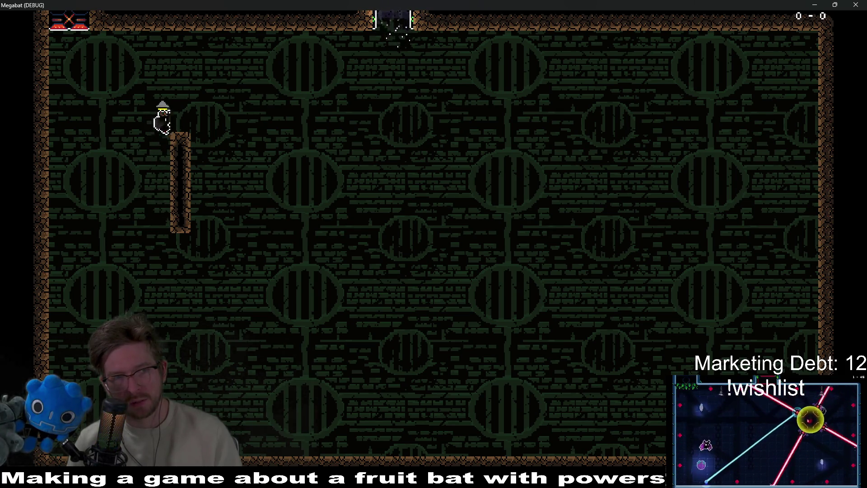
Step: Climb the bat onto the pillar top, hop off to cling to its left side, and climb again
{"action": "key", "text": "Down"}
{"action": "key", "text": "Up"}
{"action": "key", "text": "Down"}
{"action": "key", "text": "Up"}
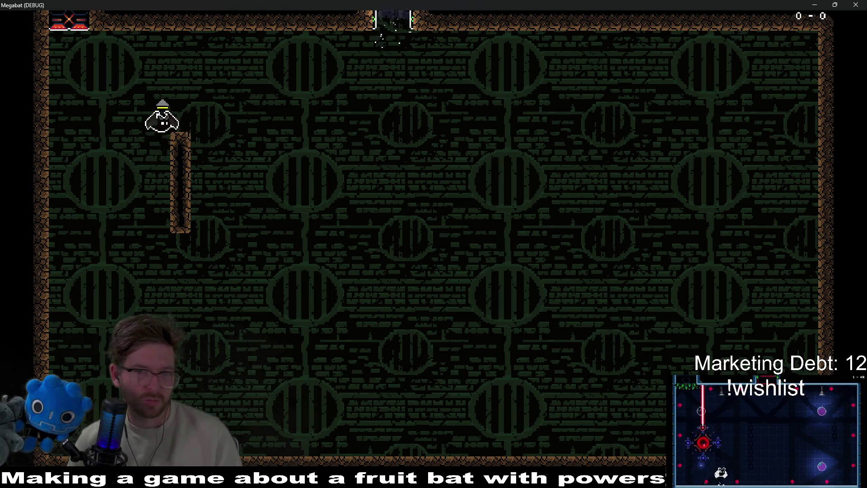
{"action": "key", "text": "Right"}
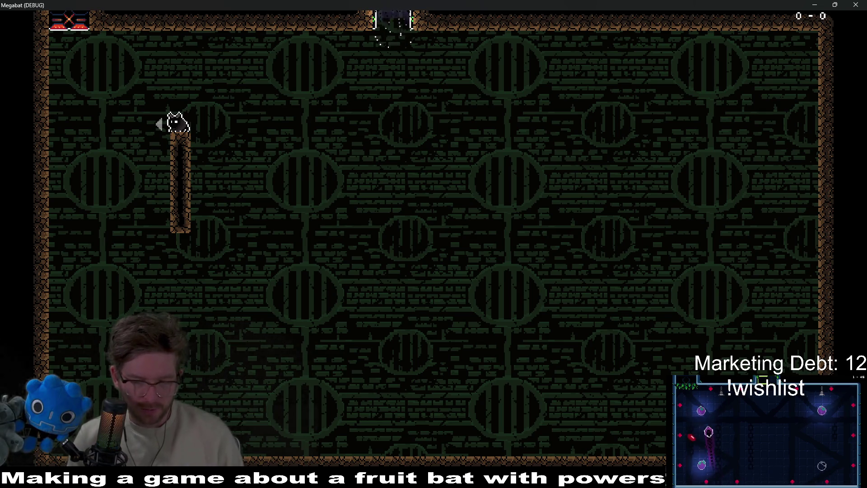
{"action": "key", "text": "Left"}
{"action": "key", "text": "Down"}
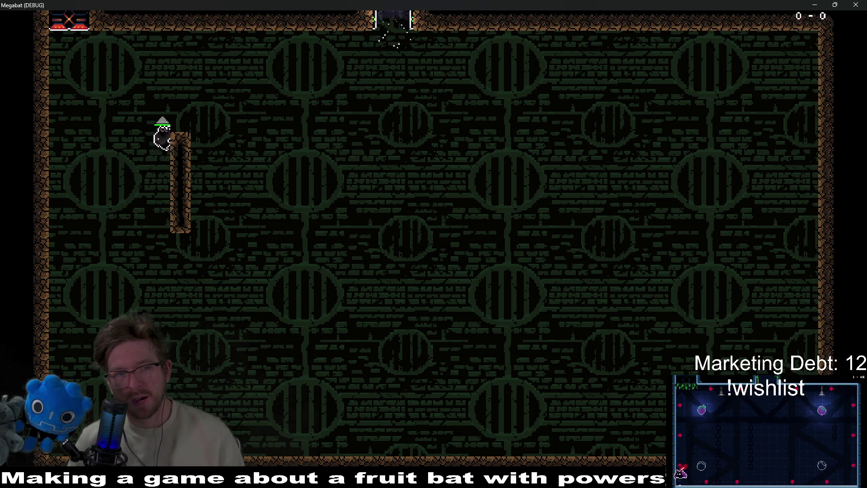
{"action": "key", "text": "Up"}
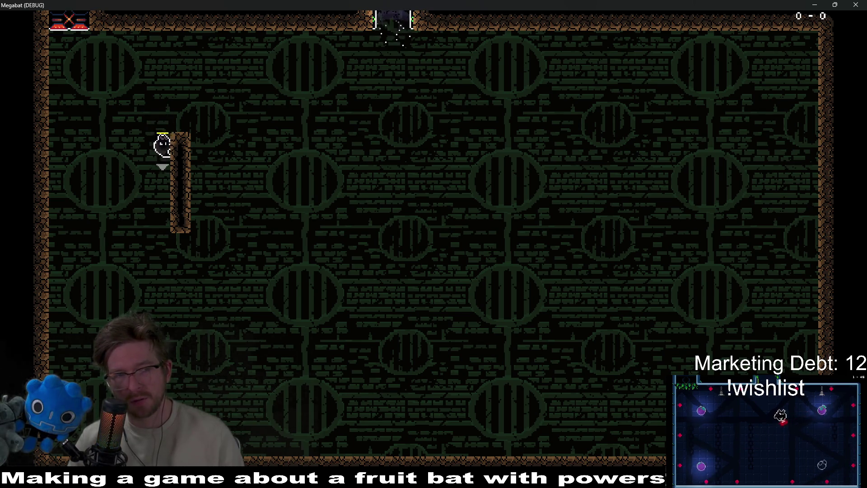
{"action": "key", "text": "Up"}
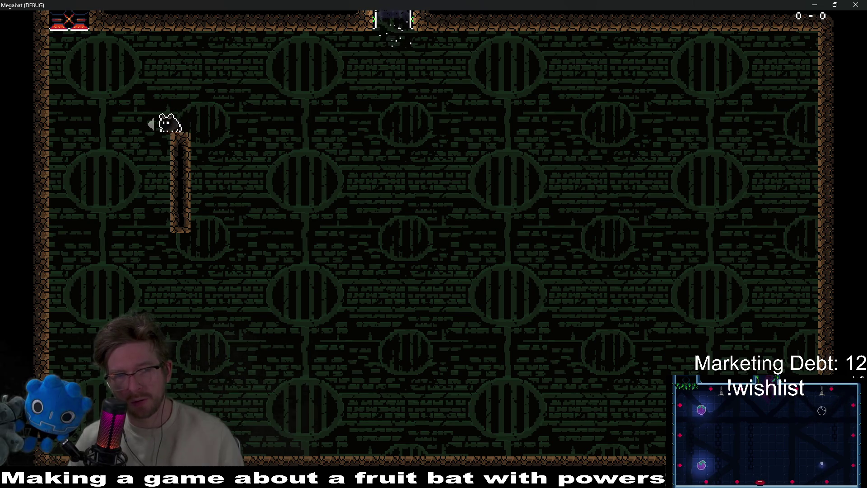
{"action": "key", "text": "Left"}
Step: Repeatedly climb the bat over the pillar top, hop off left, and re-grab its side
{"action": "key", "text": "Up"}
{"action": "key", "text": "Left"}
{"action": "key", "text": "Up"}
{"action": "key", "text": "Left"}
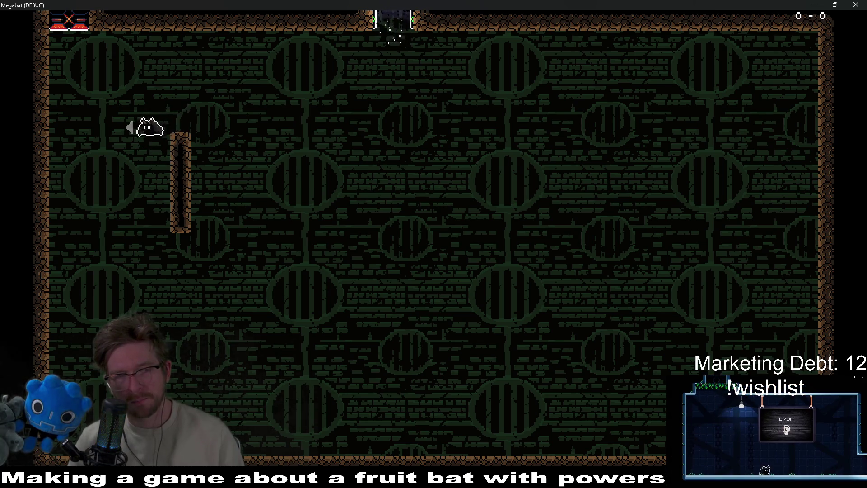
{"action": "key", "text": "Up"}
{"action": "key", "text": "Left"}
{"action": "key", "text": "Right"}
{"action": "key", "text": "Up"}
{"action": "key", "text": "Left"}
{"action": "key", "text": "Right"}
{"action": "key", "text": "Up"}
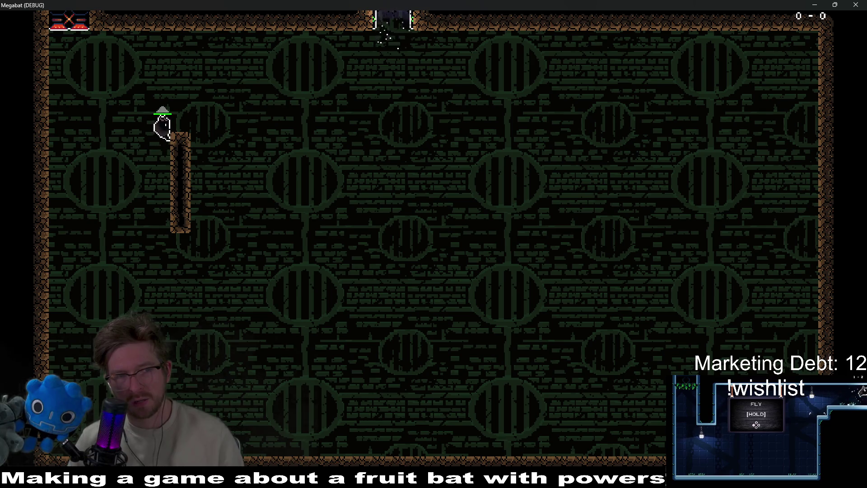
Step: Let the bat fall off, fly back to the wall, and climb over the edge onto its top
{"action": "key", "text": "Up"}
{"action": "key", "text": "Left"}
{"action": "key", "text": "Left"}
{"action": "key", "text": "Up"}
{"action": "key", "text": "Left"}
{"action": "key", "text": "Right"}
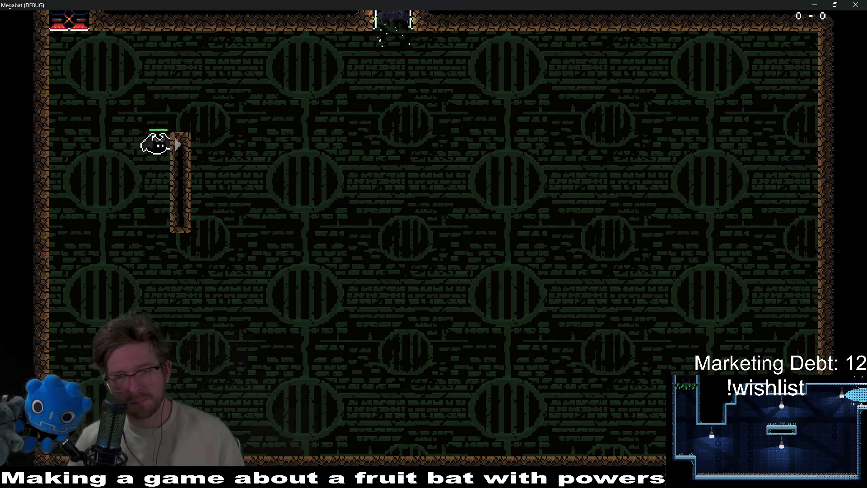
{"action": "key", "text": "Down"}
{"action": "key", "text": "Up"}
{"action": "key", "text": "Up"}
{"action": "key", "text": "Right"}
{"action": "key", "text": "Left"}
{"action": "key", "text": "Up"}
{"action": "key", "text": "Up"}
{"action": "key", "text": "Right"}
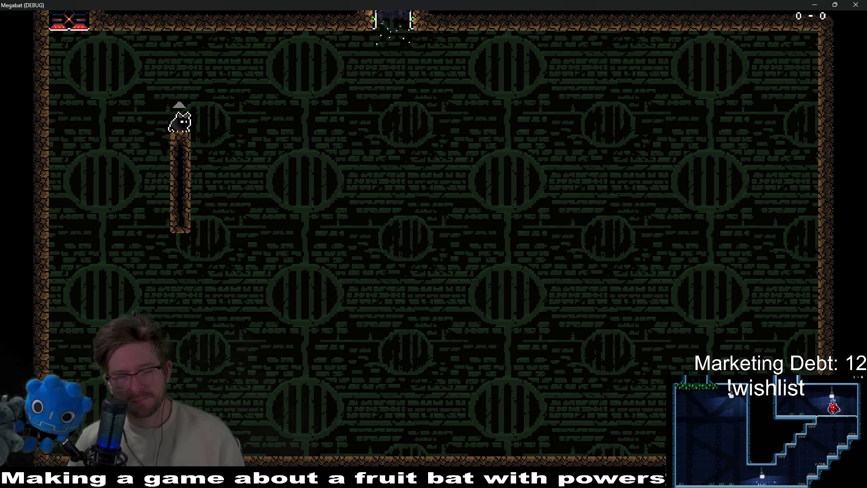
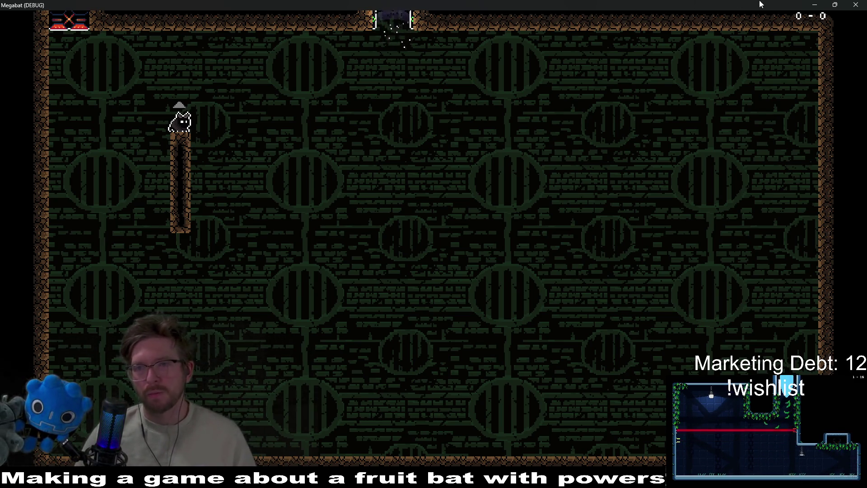
Step: Close the running game and instantiate HazardTileMapLayer.tscn as a child of Level
{"action": "key", "text": "alt+F4"}
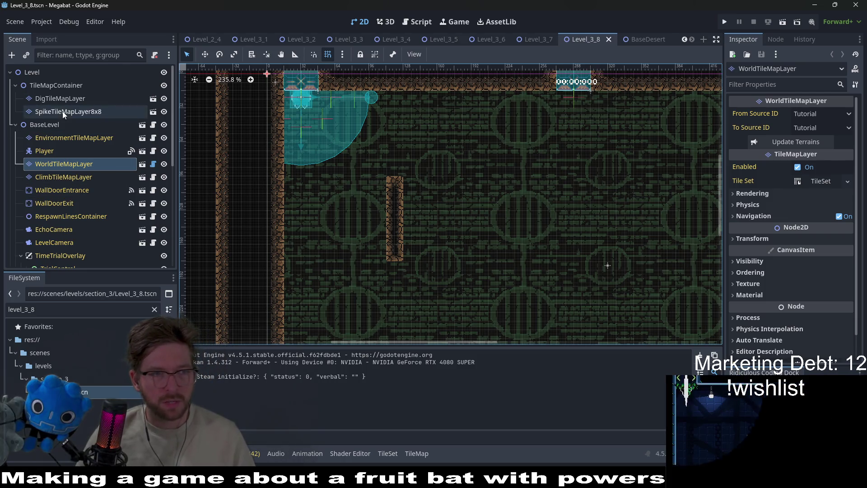
{"action": "scroll", "coordinate": [67, 140], "scroll_direction": "down", "scroll_amount": 5}
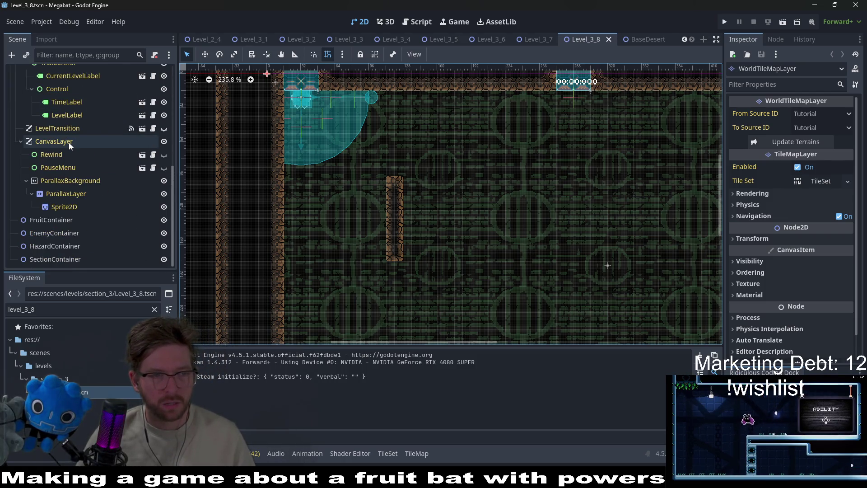
{"action": "scroll", "coordinate": [68, 142], "scroll_direction": "up", "scroll_amount": 5}
{"action": "right_click", "coordinate": [29, 71]}
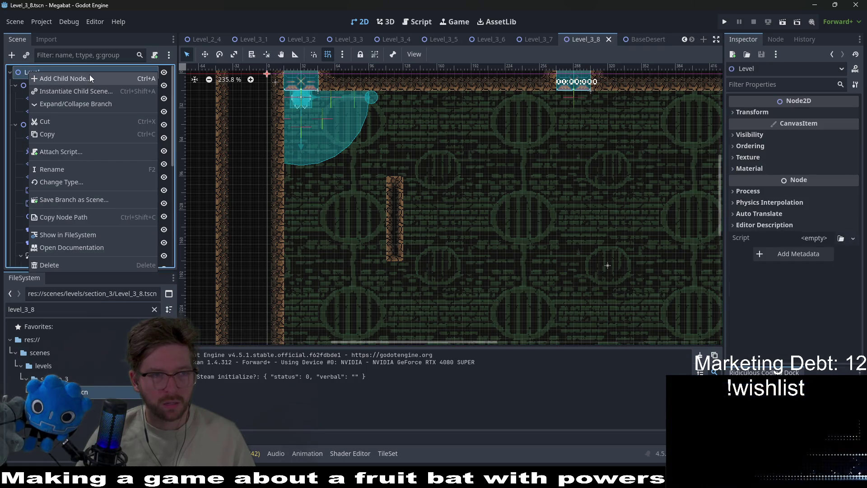
{"action": "left_click", "coordinate": [75, 91]}
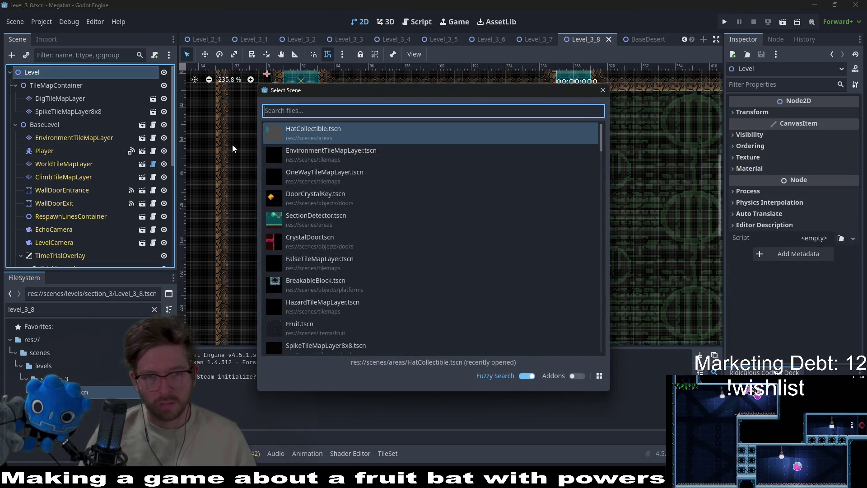
{"action": "type", "text": "hzar"}
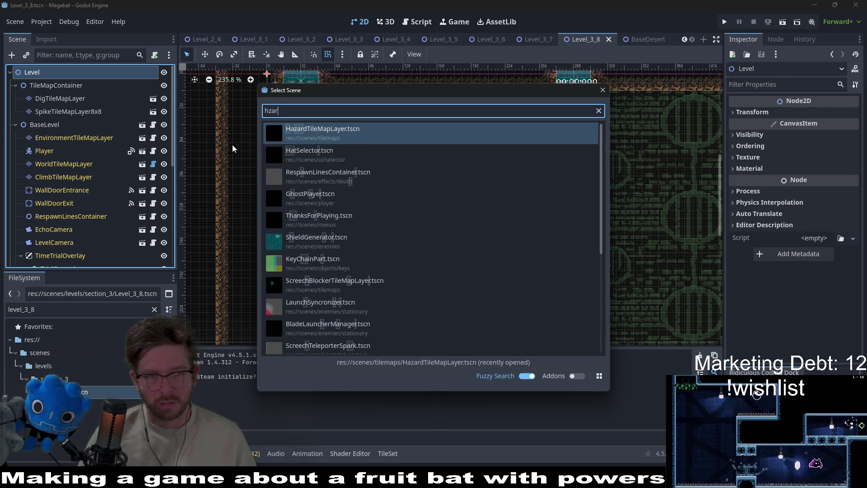
{"action": "key", "text": "Return"}
Step: Pick the Spikes terrain, set the hazard layer's section to forest, and save the level
{"action": "left_click", "coordinate": [215, 394]}
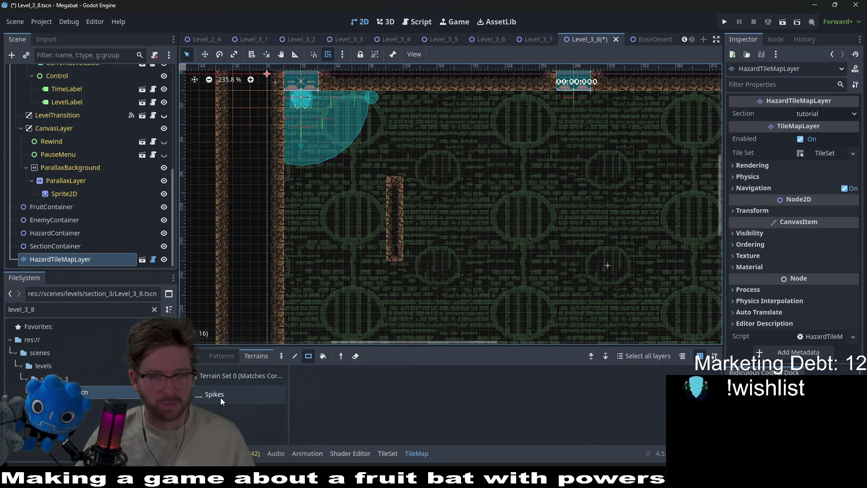
{"action": "left_click", "coordinate": [394, 174]}
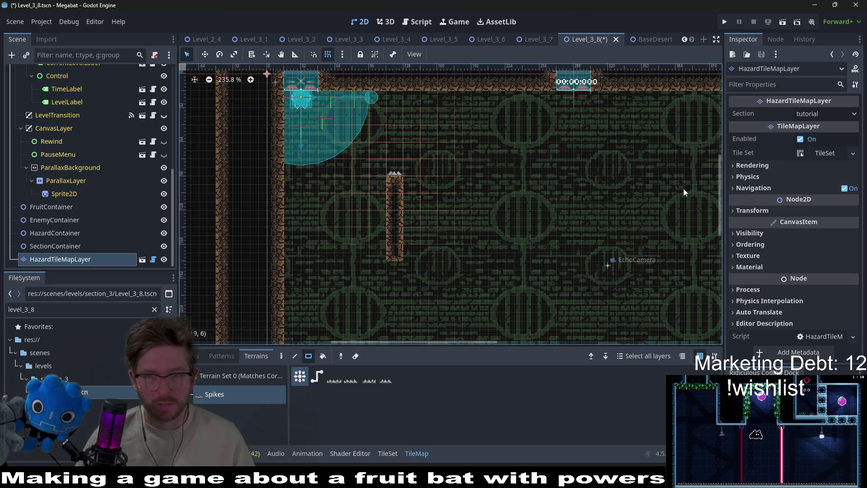
{"action": "left_click", "coordinate": [829, 113]}
{"action": "left_click", "coordinate": [813, 160]}
{"action": "key", "text": "ctrl+s"}
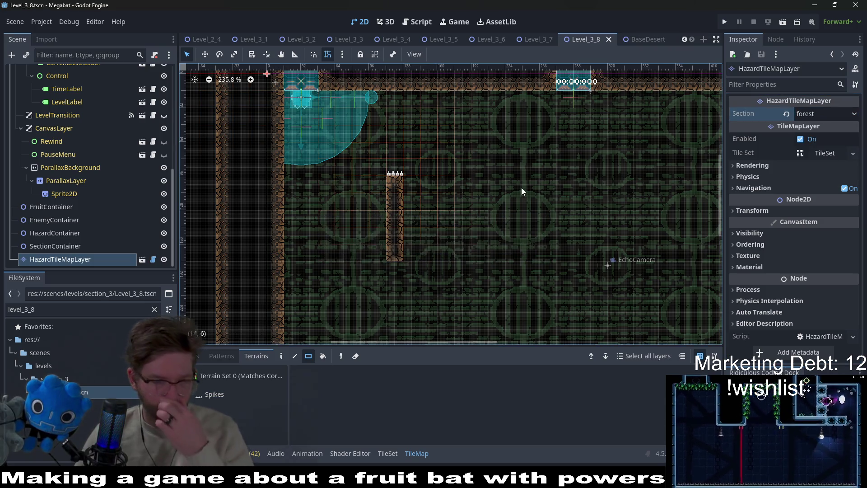
Step: Switch the hazard layer's section to desert and run the current scene
{"action": "left_click", "coordinate": [845, 111]}
{"action": "left_click", "coordinate": [823, 165]}
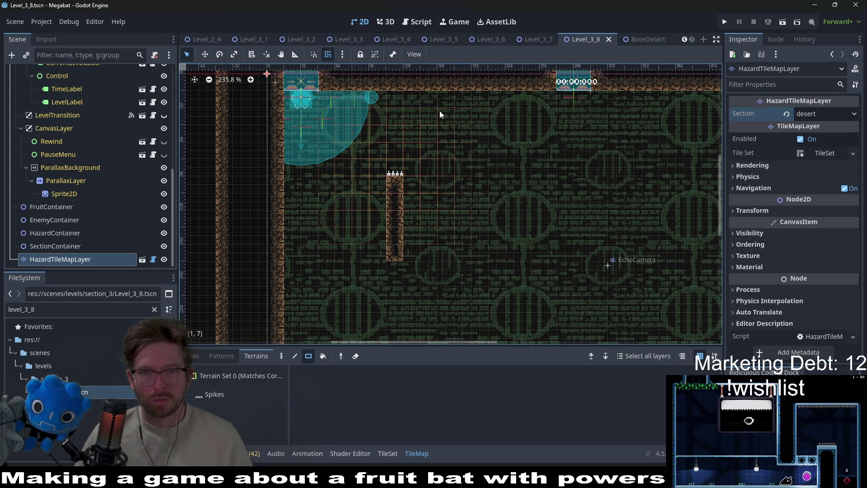
{"action": "left_click", "coordinate": [785, 25]}
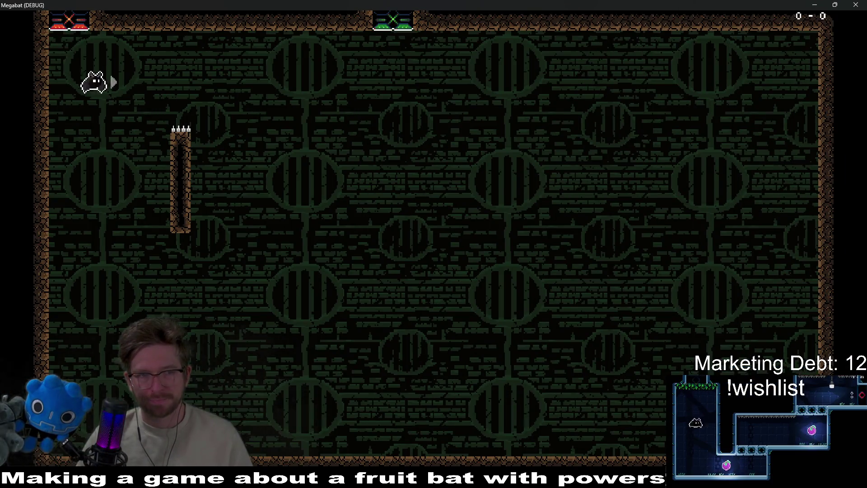
Step: Fly the bat up to cling just below the pillar's spikes, then stop the game with F8
{"action": "key", "text": "space"}
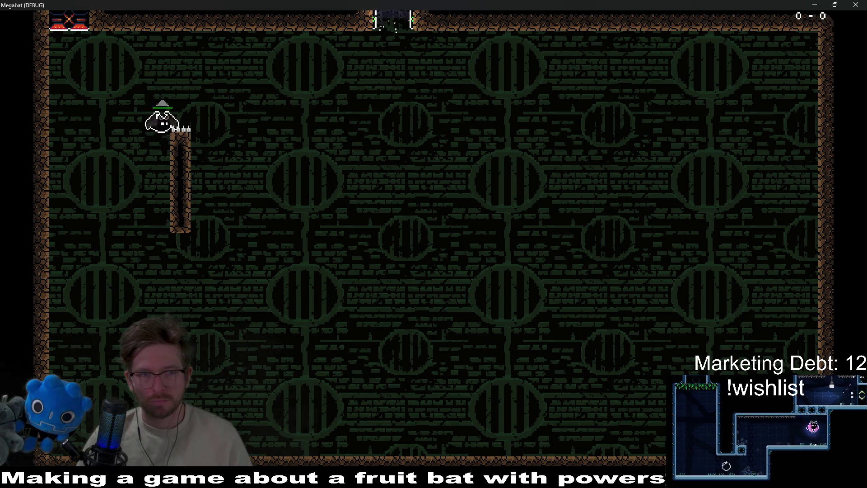
{"action": "key", "text": "space"}
{"action": "key", "text": "space"}
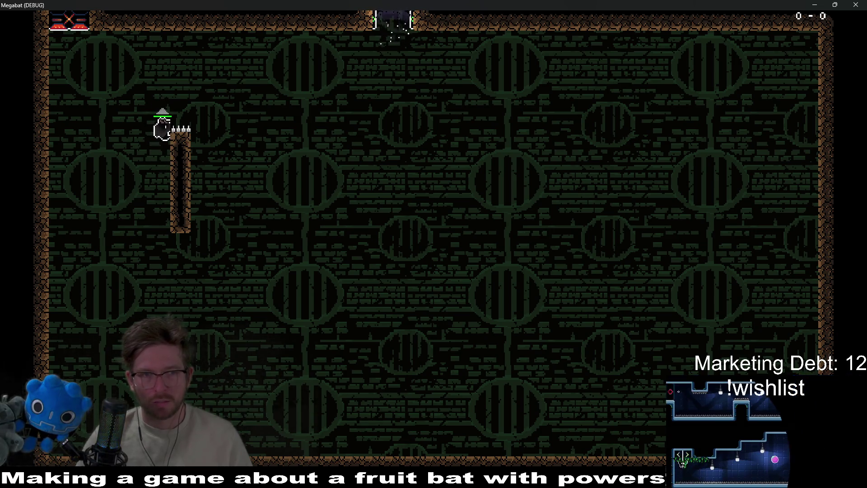
{"action": "key", "text": "F8"}
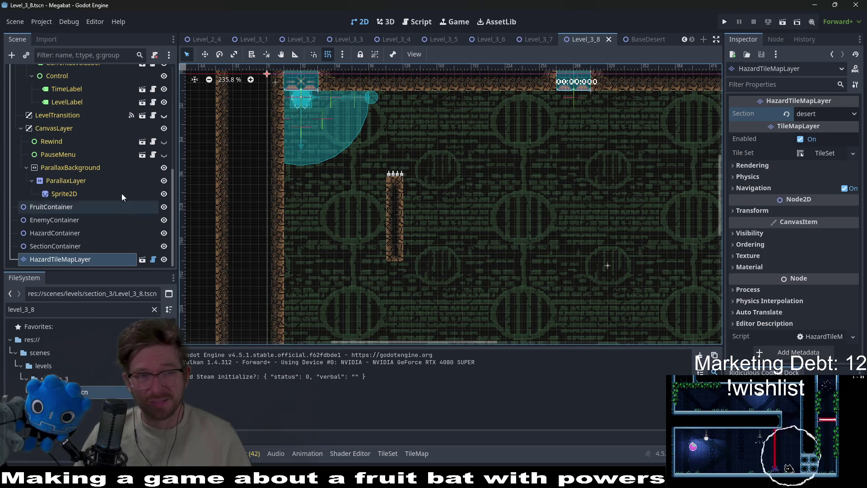
Step: Open Player.gd from the Player node and search it for 'climb', reaching CLIMB_SPEED = 12.0
{"action": "scroll", "coordinate": [85, 177], "scroll_direction": "up", "scroll_amount": 5}
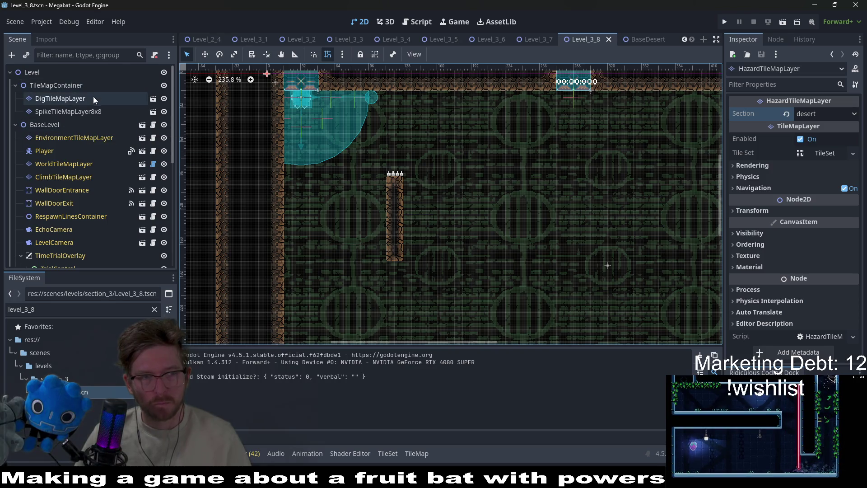
{"action": "left_click", "coordinate": [152, 150]}
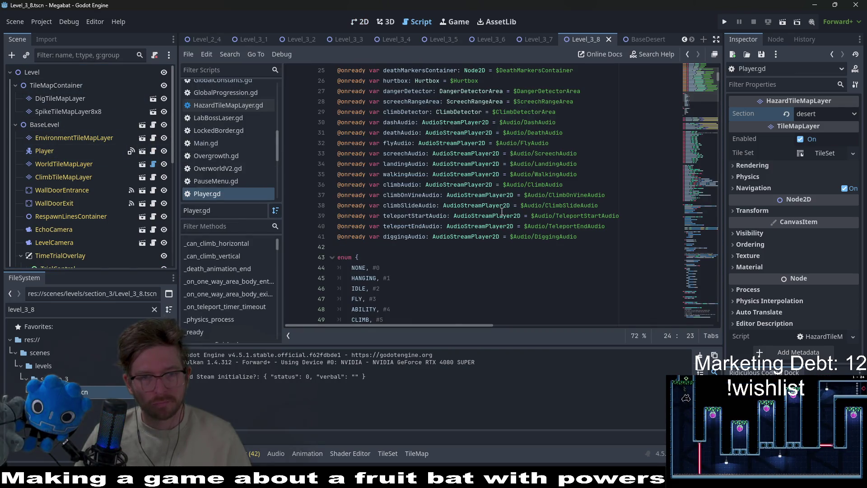
{"action": "scroll", "coordinate": [430, 192], "scroll_direction": "down", "scroll_amount": 7}
{"action": "left_click", "coordinate": [429, 195]}
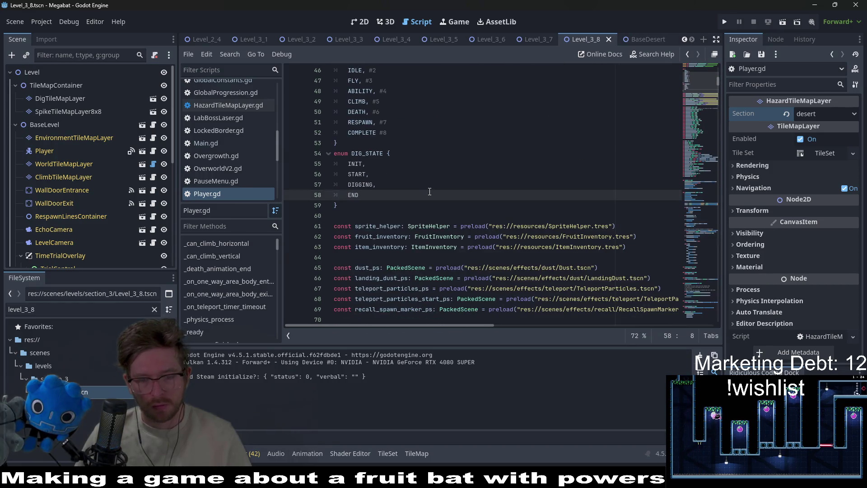
{"action": "key", "text": "ctrl+f"}
{"action": "type", "text": "climb"}
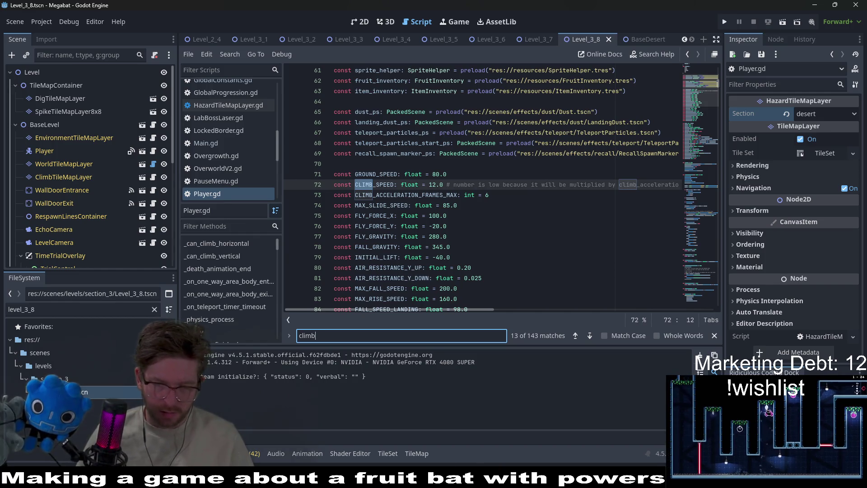
{"action": "key", "text": "ctrl+grave"}
{"action": "key", "text": "ctrl+grave"}
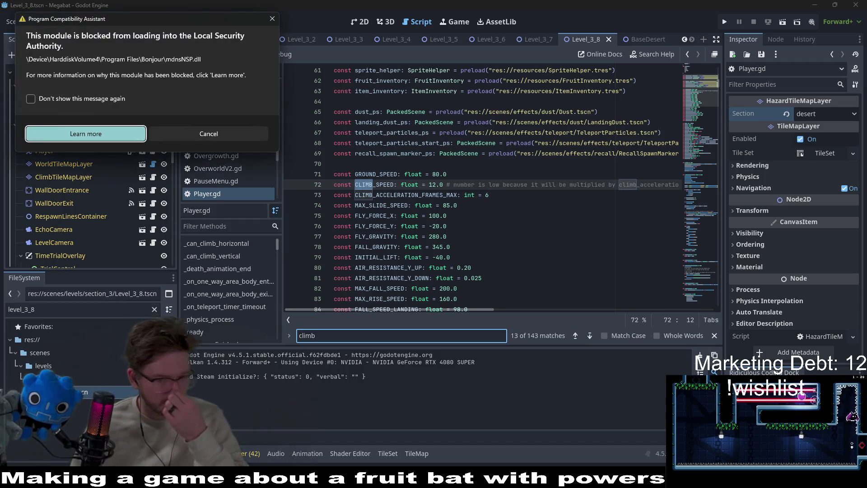
{"action": "left_click", "coordinate": [271, 20]}
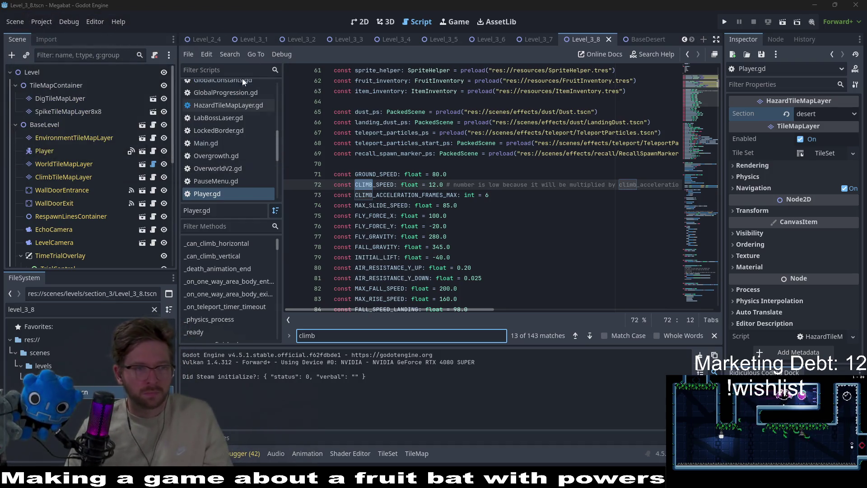
{"action": "left_click", "coordinate": [451, 233]}
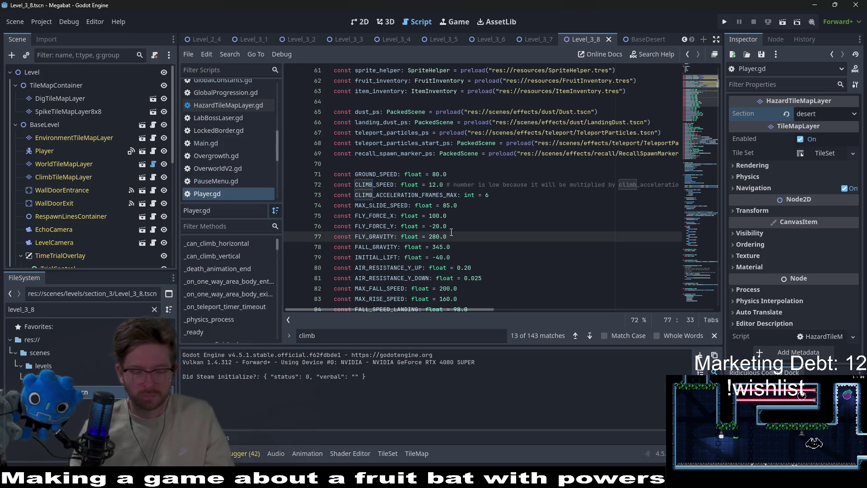
{"action": "key", "text": "ctrl+f"}
{"action": "type", "text": "p"}
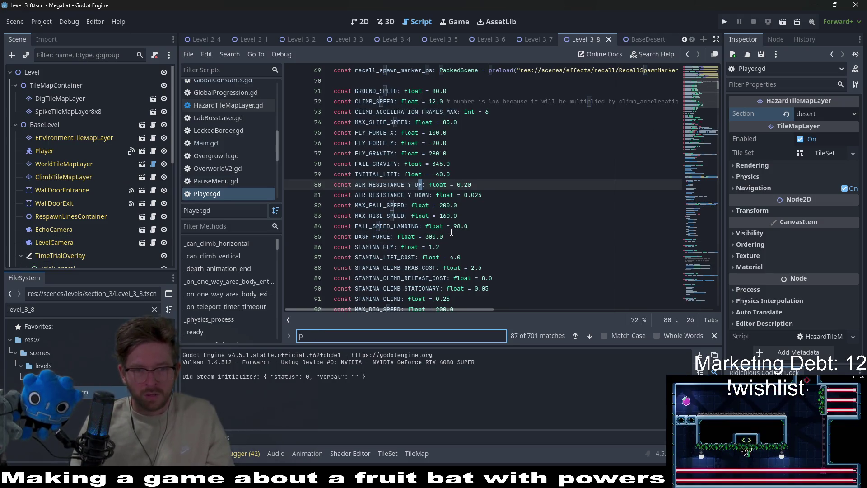
{"action": "key", "text": "BackSpace"}
{"action": "type", "text": "climb_state"}
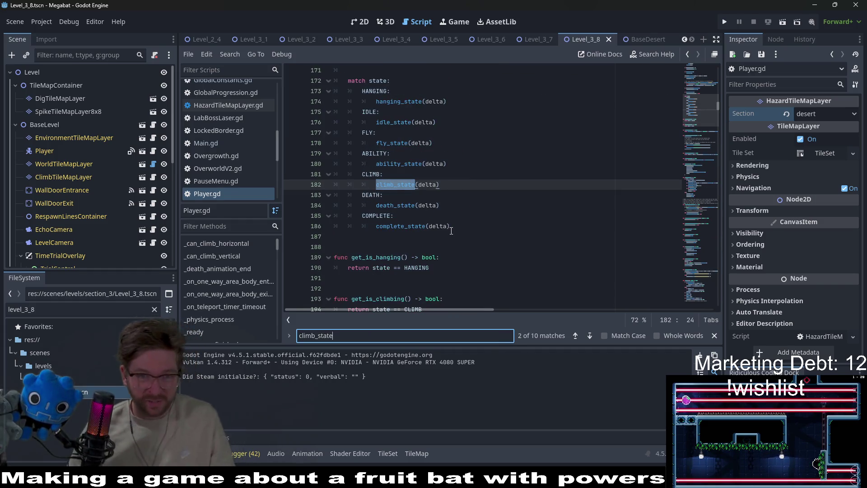
{"action": "left_click", "coordinate": [392, 186], "text": "ctrl"}
{"action": "scroll", "coordinate": [433, 182], "scroll_direction": "down", "scroll_amount": 2}
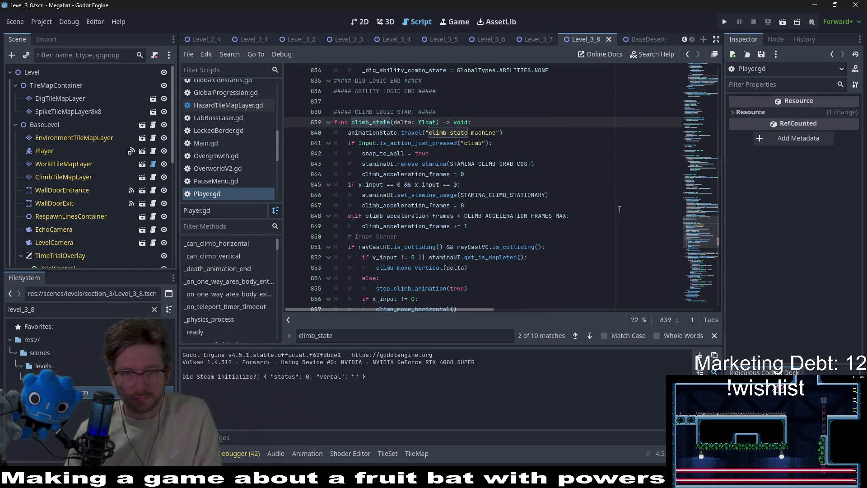
{"action": "scroll", "coordinate": [619, 209], "scroll_direction": "down", "scroll_amount": 2}
{"action": "scroll", "coordinate": [620, 209], "scroll_direction": "down", "scroll_amount": 3}
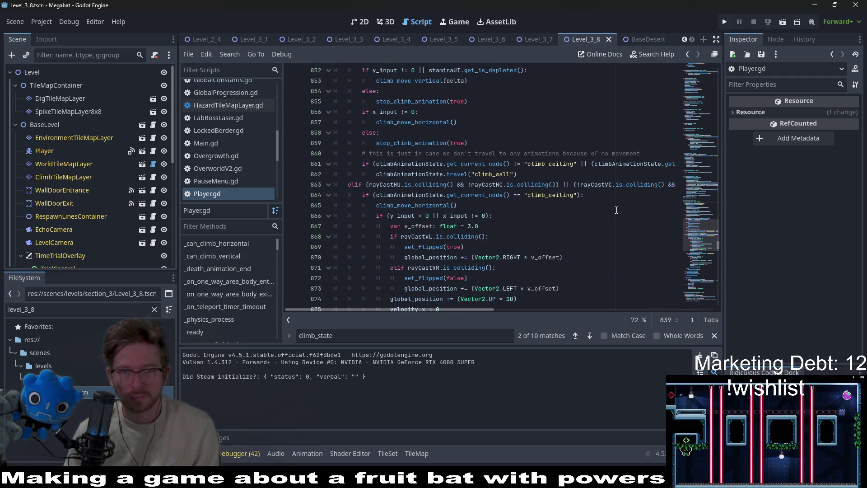
{"action": "scroll", "coordinate": [616, 210], "scroll_direction": "down", "scroll_amount": 2}
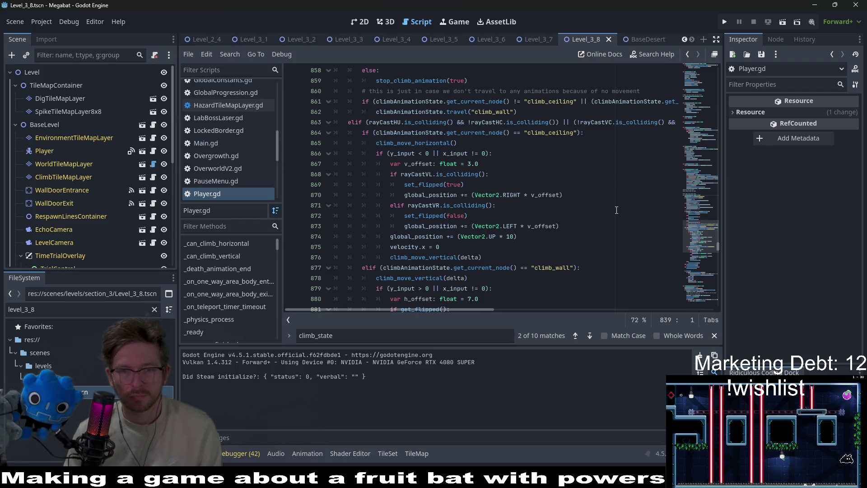
{"action": "scroll", "coordinate": [616, 210], "scroll_direction": "down", "scroll_amount": 5}
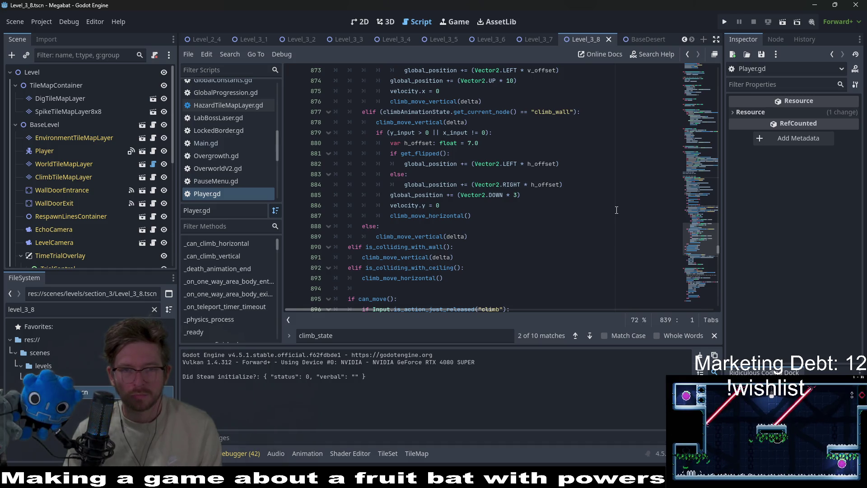
{"action": "scroll", "coordinate": [616, 210], "scroll_direction": "down", "scroll_amount": 2}
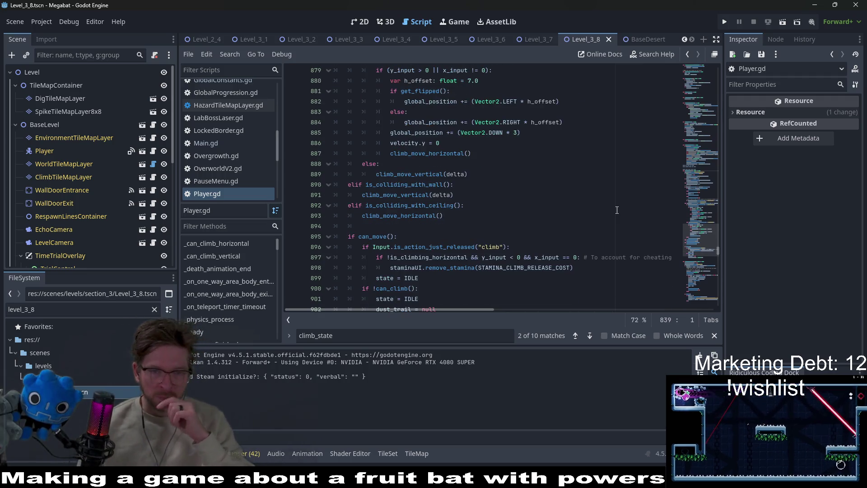
{"action": "scroll", "coordinate": [616, 210], "scroll_direction": "down", "scroll_amount": 2}
{"action": "scroll", "coordinate": [616, 210], "scroll_direction": "down", "scroll_amount": 2}
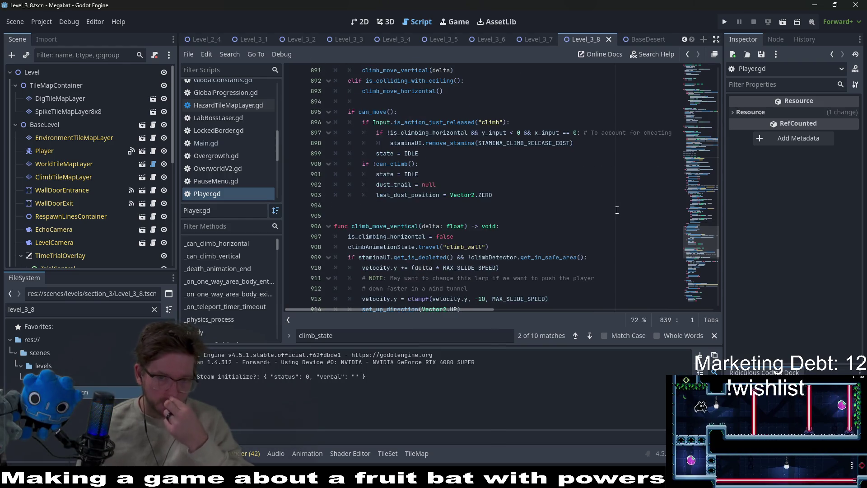
{"action": "scroll", "coordinate": [617, 210], "scroll_direction": "down", "scroll_amount": 2}
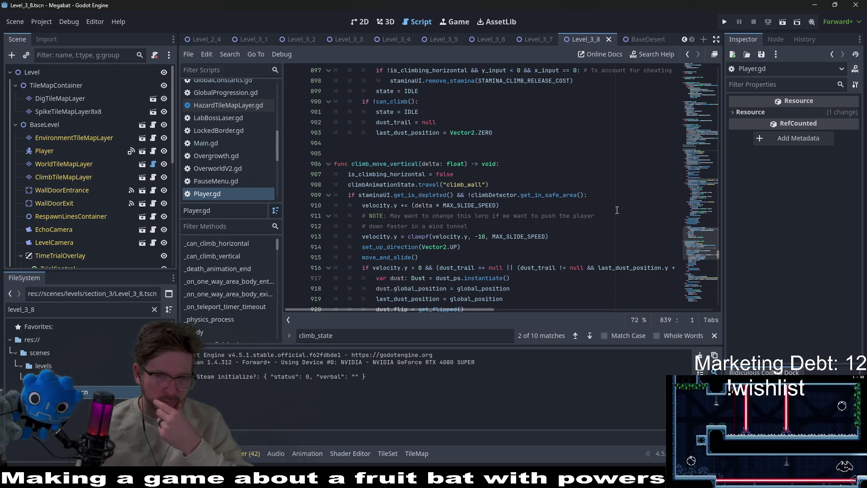
{"action": "scroll", "coordinate": [617, 210], "scroll_direction": "down", "scroll_amount": 10}
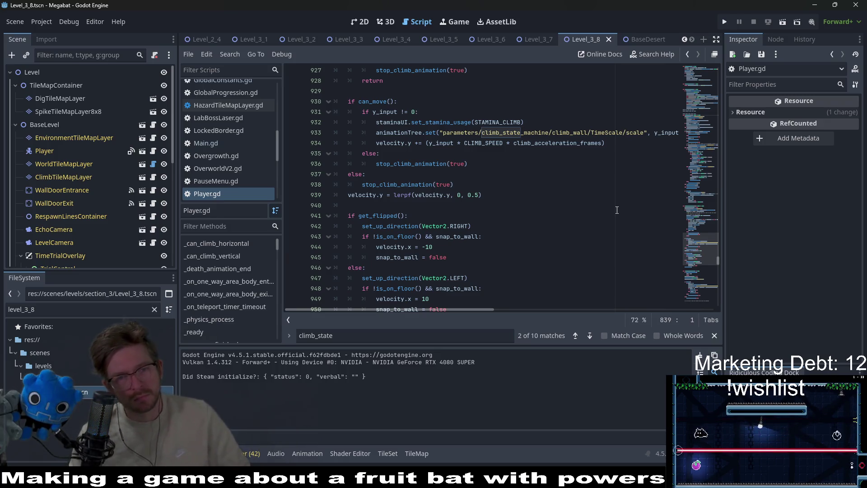
{"action": "scroll", "coordinate": [616, 210], "scroll_direction": "down", "scroll_amount": 2}
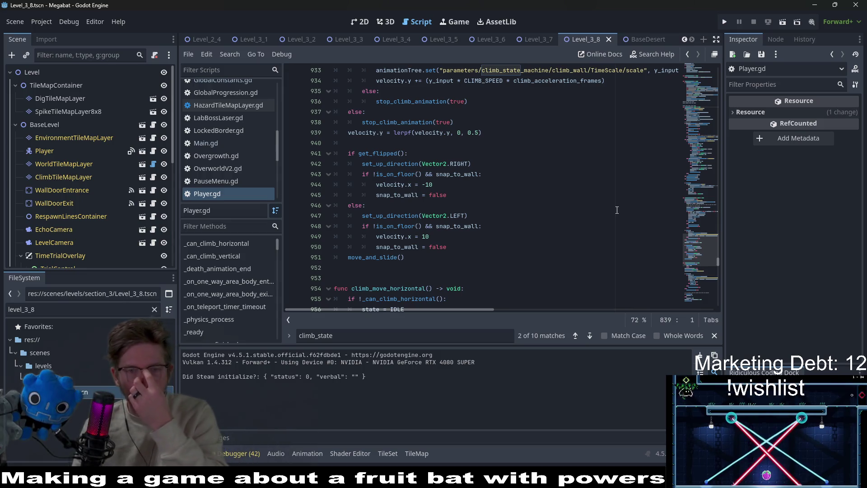
{"action": "left_click", "coordinate": [426, 174]}
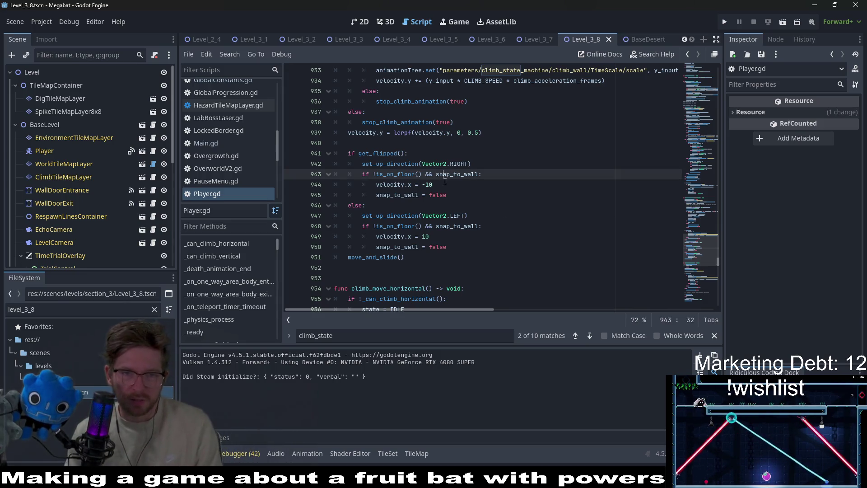
{"action": "left_click", "coordinate": [444, 181]}
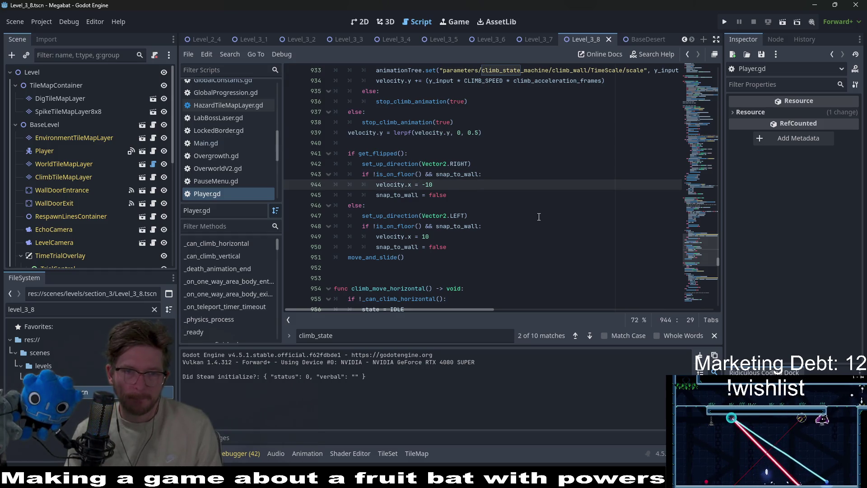
{"action": "scroll", "coordinate": [539, 216], "scroll_direction": "down", "scroll_amount": 2}
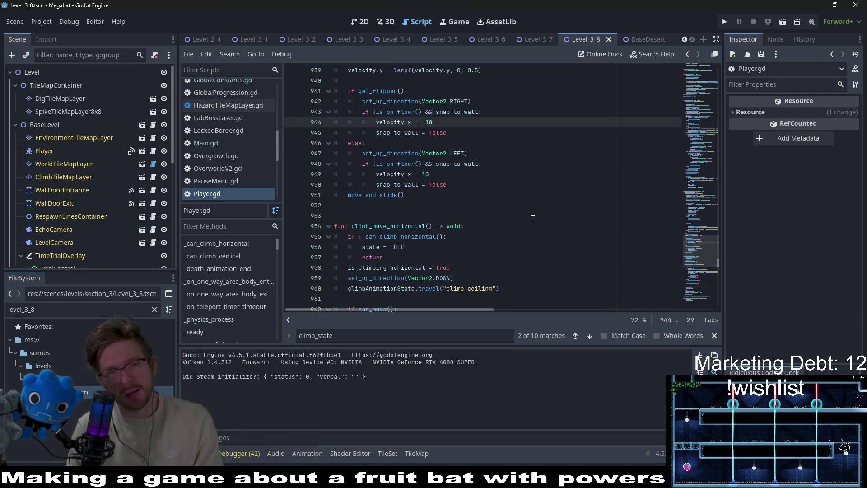
{"action": "scroll", "coordinate": [533, 219], "scroll_direction": "down", "scroll_amount": 6}
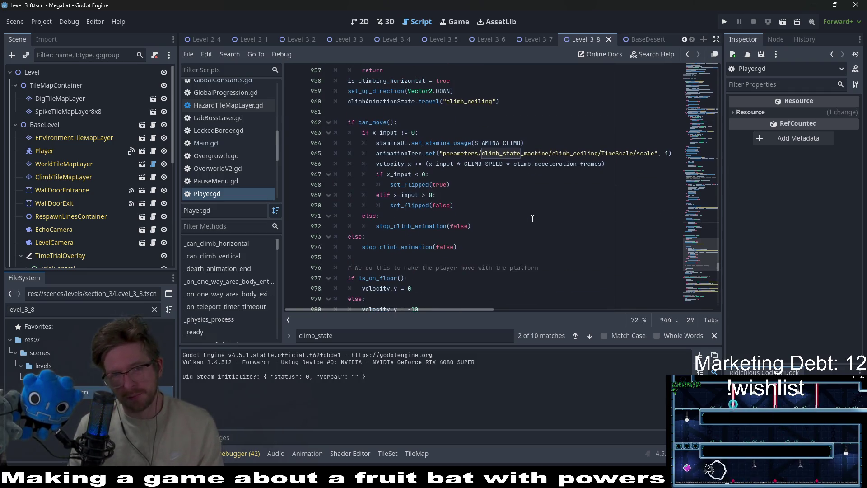
{"action": "scroll", "coordinate": [532, 218], "scroll_direction": "down", "scroll_amount": 4}
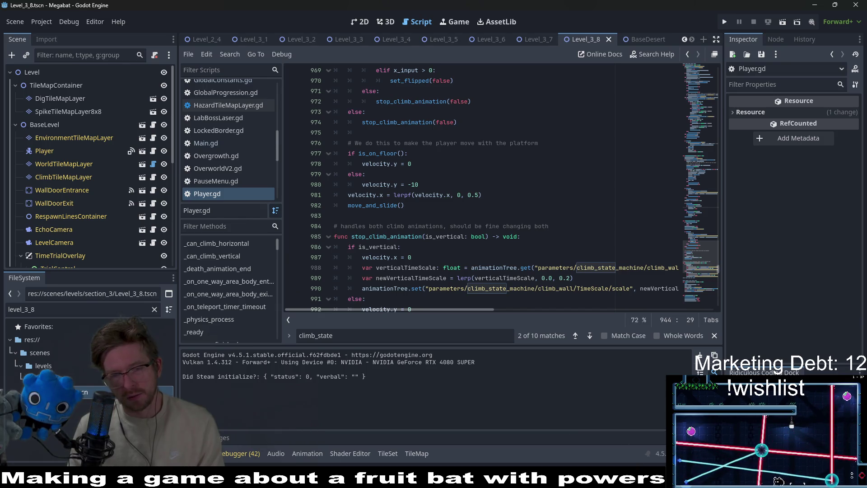
{"action": "left_click", "coordinate": [436, 198]}
{"action": "scroll", "coordinate": [508, 190], "scroll_direction": "up", "scroll_amount": 3}
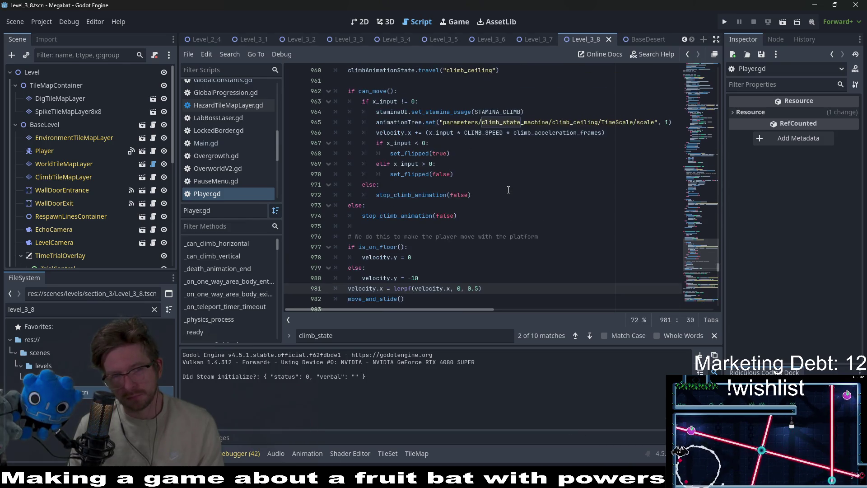
{"action": "scroll", "coordinate": [509, 190], "scroll_direction": "up", "scroll_amount": 4}
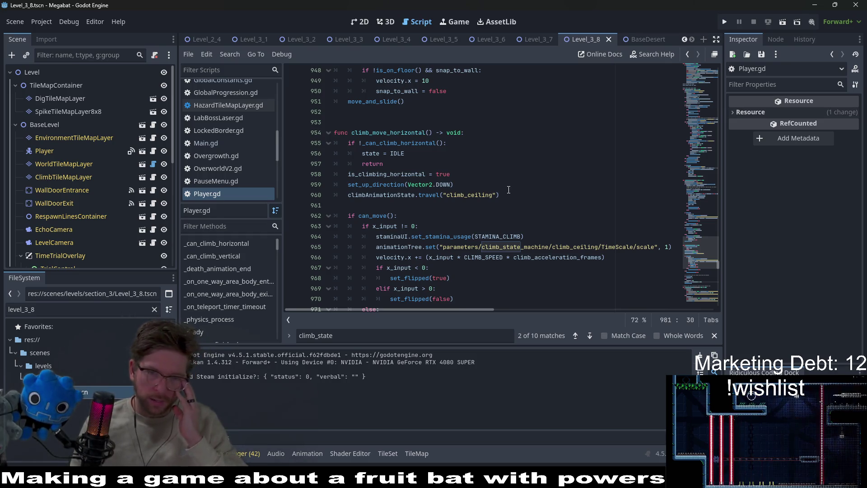
{"action": "scroll", "coordinate": [509, 189], "scroll_direction": "up", "scroll_amount": 8}
{"action": "scroll", "coordinate": [677, 251], "scroll_direction": "up", "scroll_amount": 1}
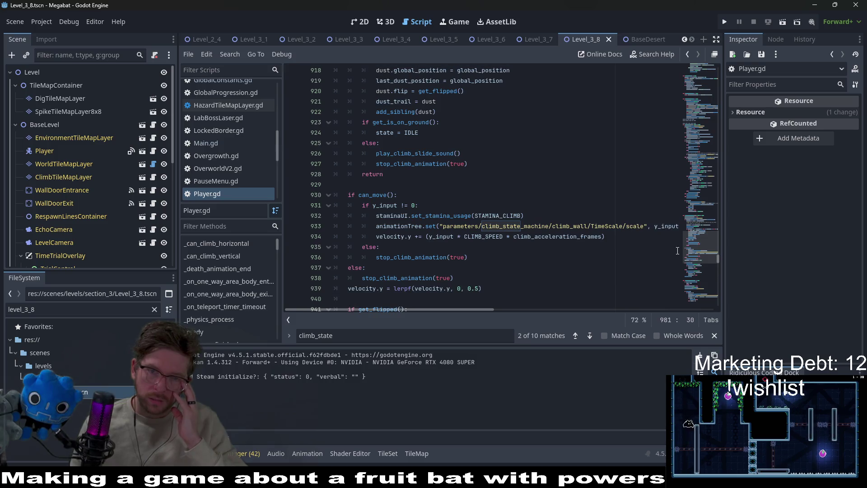
{"action": "mouse_move", "coordinate": [713, 248]}
{"action": "left_mouse_down"}
{"action": "mouse_move", "coordinate": [683, 145]}
{"action": "mouse_move", "coordinate": [679, 45]}
{"action": "left_mouse_up"}
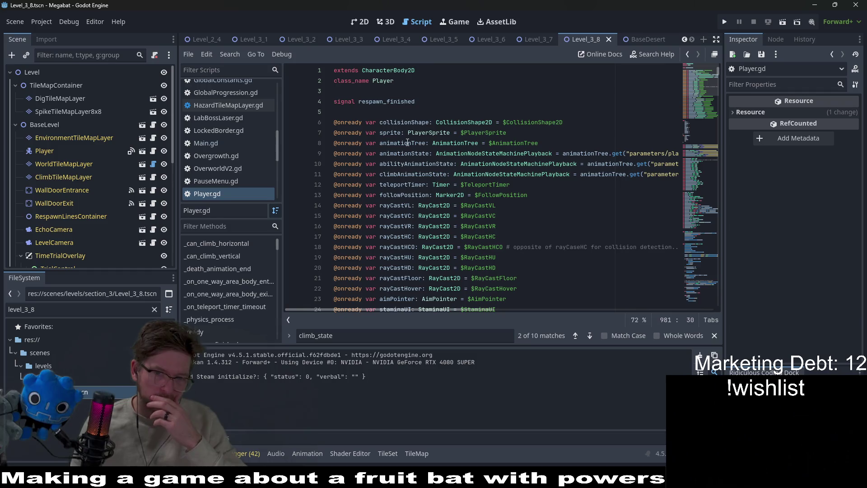
Step: Quick-open the StaminaUI scene and its script
{"action": "scroll", "coordinate": [477, 158], "scroll_direction": "down", "scroll_amount": 4}
{"action": "left_click", "coordinate": [510, 173]}
{"action": "key", "text": "shift+alt+o"}
{"action": "type", "text": "szt"}
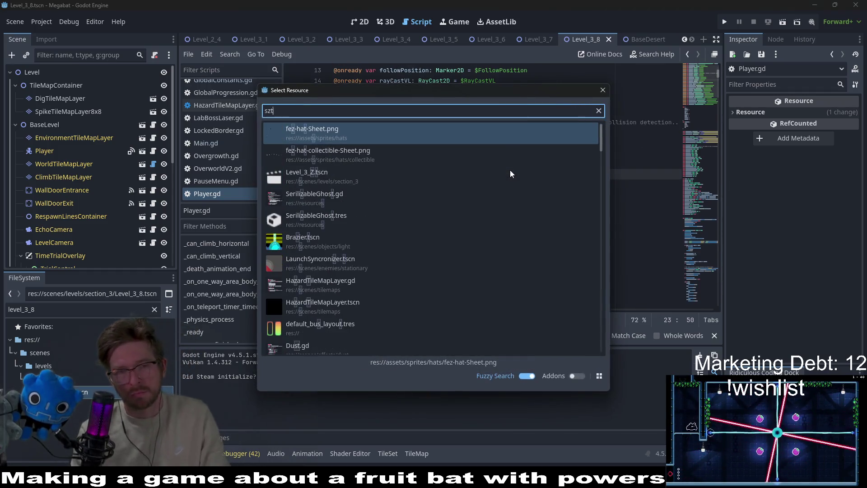
{"action": "key", "text": "BackSpace"}
{"action": "key", "text": "BackSpace"}
{"action": "type", "text": "taminUI"}
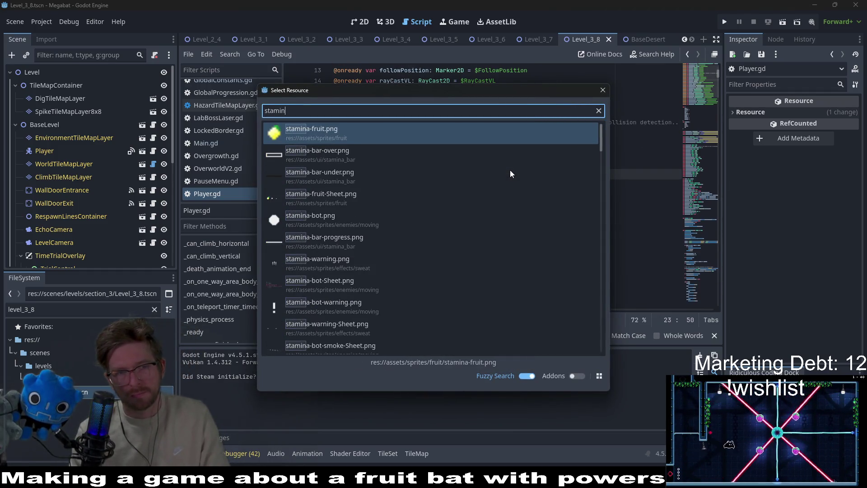
{"action": "double_click", "coordinate": [375, 151]}
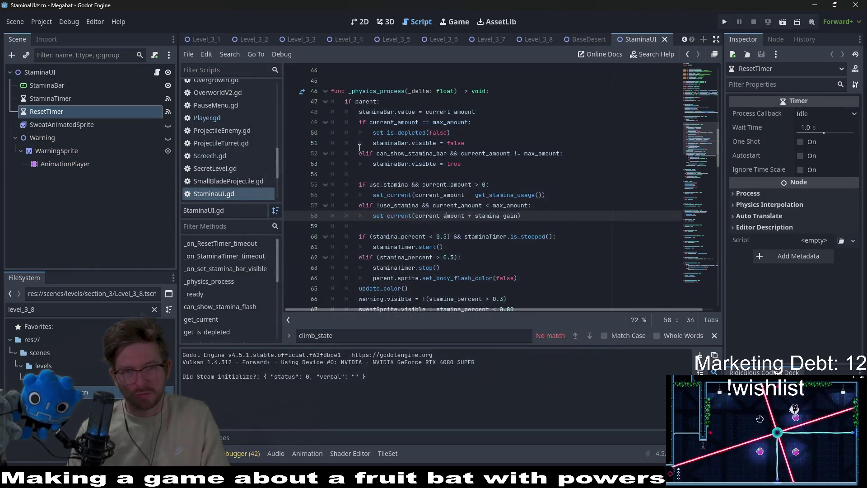
Step: Add a Timer node under StaminaUI and move it just below ResetTimer
{"action": "left_click", "coordinate": [39, 73]}
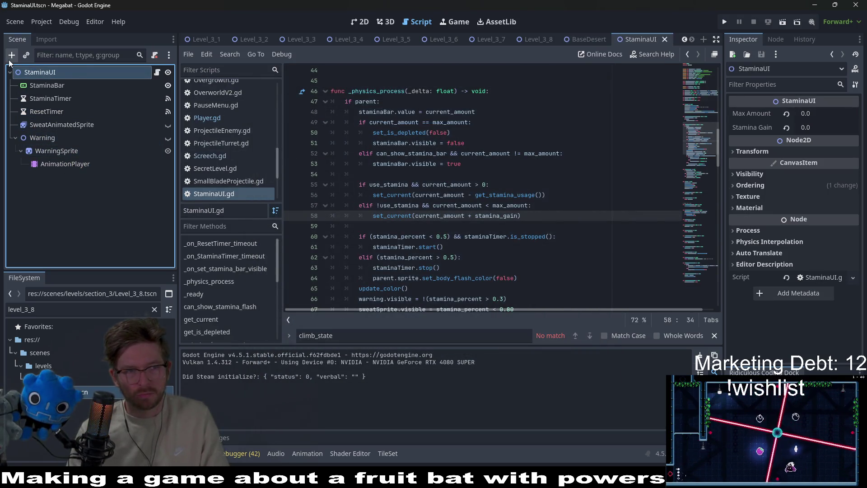
{"action": "left_click", "coordinate": [10, 58]}
{"action": "type", "text": "timer"}
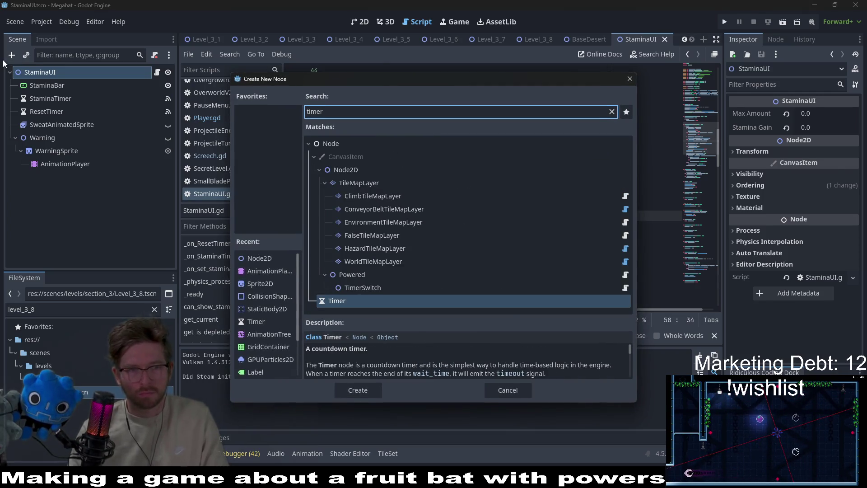
{"action": "key", "text": "Return"}
{"action": "mouse_move", "coordinate": [45, 181]}
{"action": "left_mouse_down"}
{"action": "mouse_move", "coordinate": [34, 126]}
{"action": "mouse_move", "coordinate": [48, 124]}
{"action": "left_mouse_up"}
Step: Begin renaming the new timer to 'StaminaRefresh…'
{"action": "double_click", "coordinate": [61, 124]}
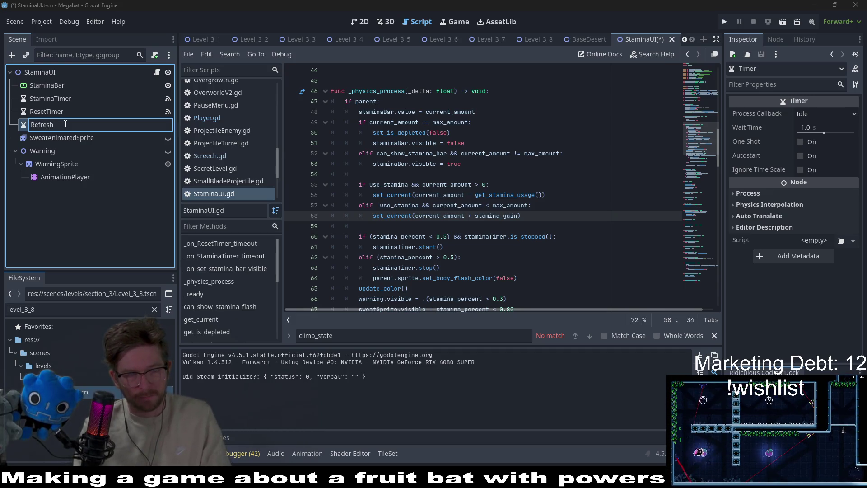
{"action": "key", "text": "BackSpace"}
{"action": "key", "text": "BackSpace"}
{"action": "key", "text": "BackSpace"}
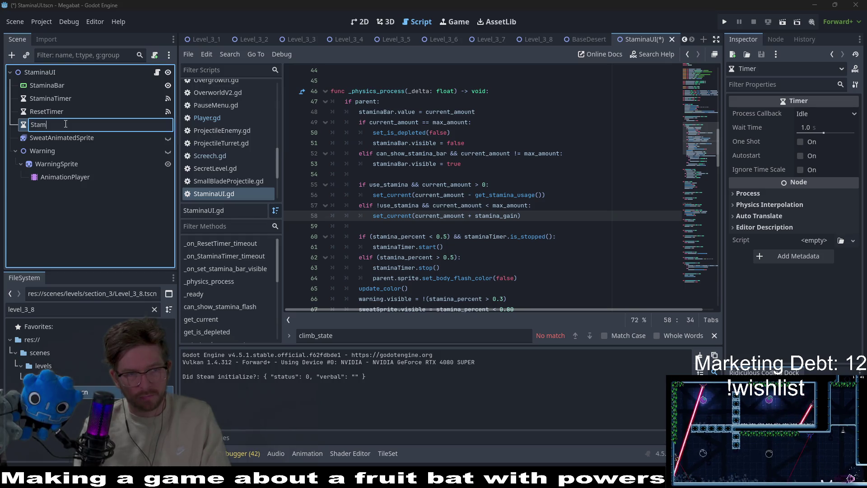
{"action": "type", "text": "inaRefreshTimer"}
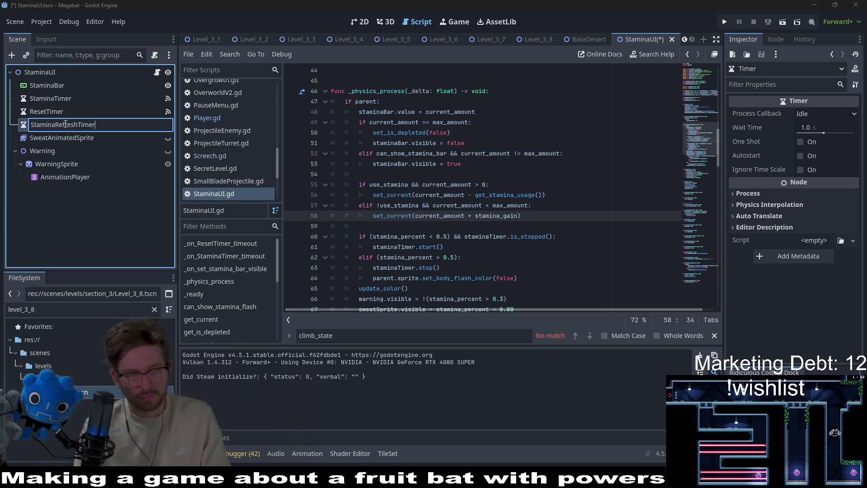
Step: Name the timer StaminaRefreshTimer and connect timeout to _on_stamina_refresh_timer_timeout
{"action": "key", "text": "Return"}
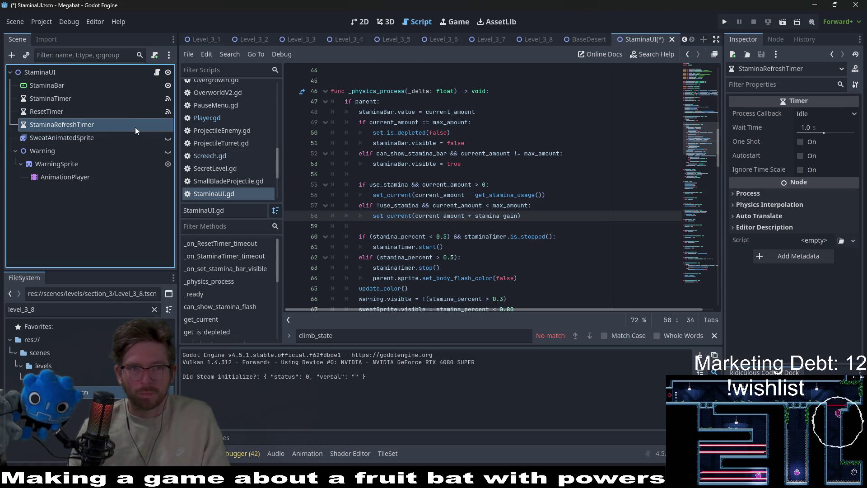
{"action": "left_click", "coordinate": [775, 39]}
{"action": "right_click", "coordinate": [772, 99]}
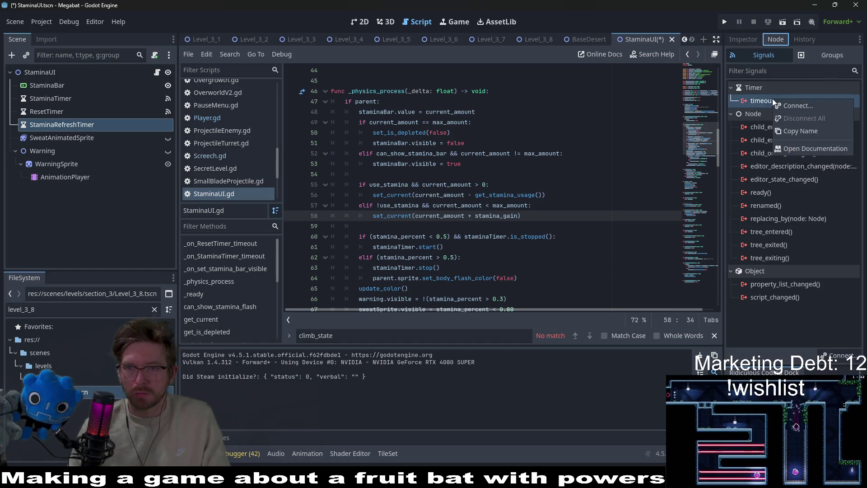
{"action": "left_click", "coordinate": [805, 109]}
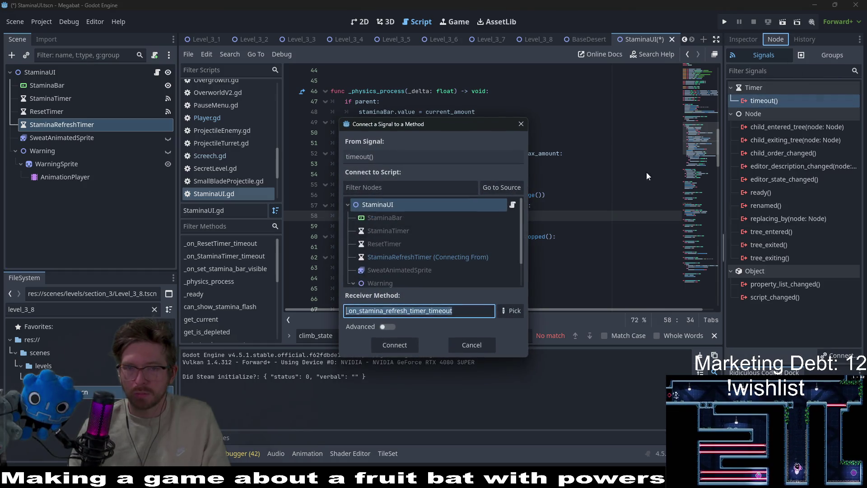
{"action": "left_click", "coordinate": [406, 345]}
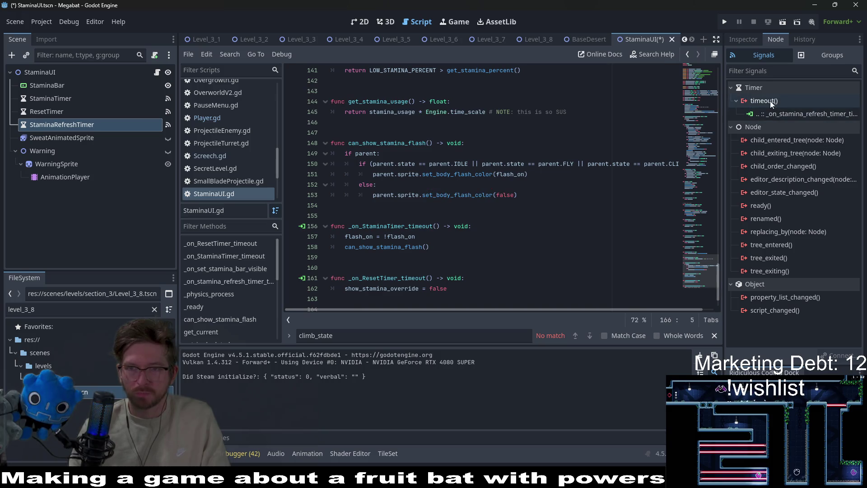
Step: Make the timer One Shot with Wait Time 0.2 and save the StaminaUI scene
{"action": "left_click", "coordinate": [743, 40]}
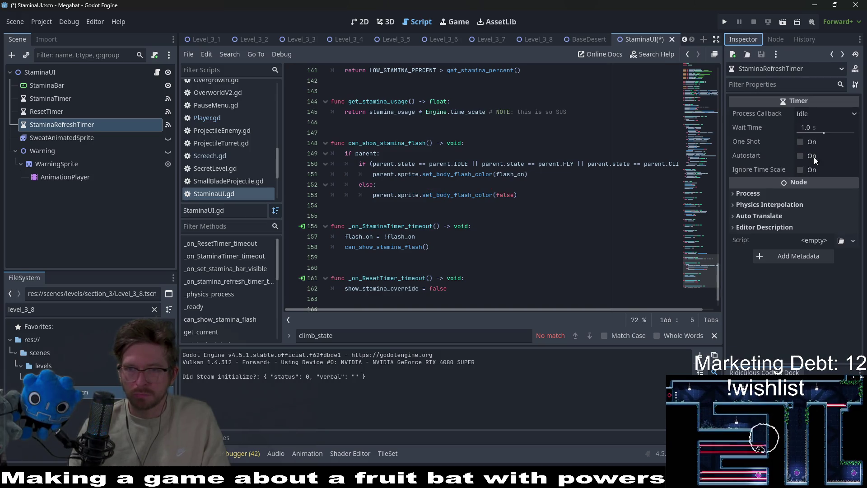
{"action": "left_click", "coordinate": [798, 143]}
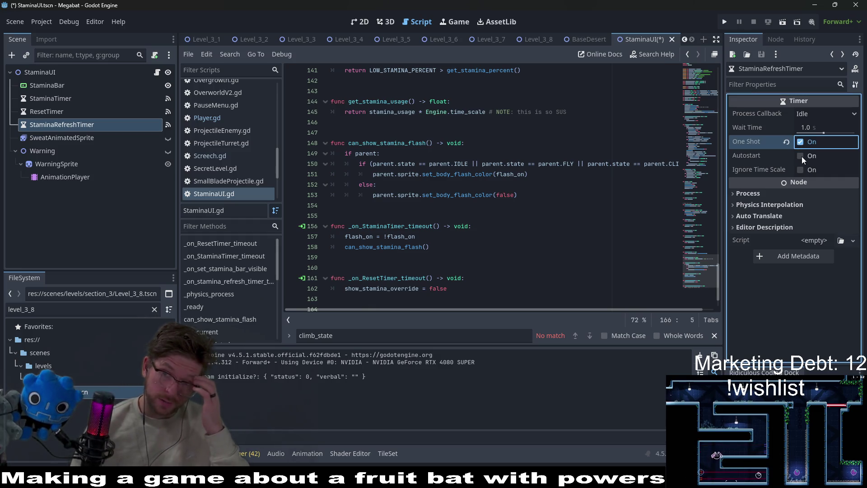
{"action": "left_click", "coordinate": [822, 127]}
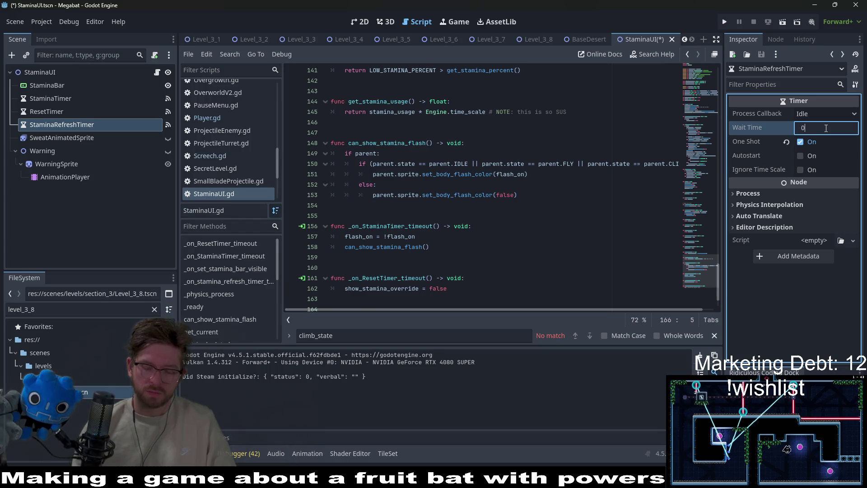
{"action": "type", "text": ".2"}
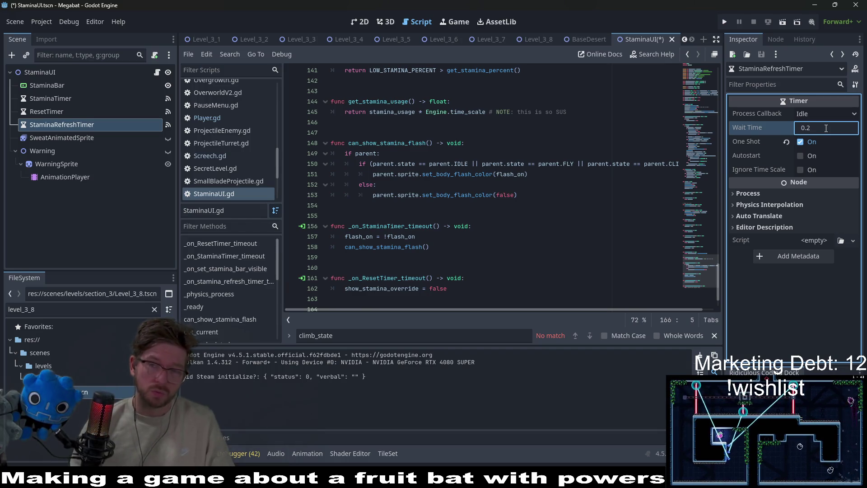
{"action": "key", "text": "ctrl+s"}
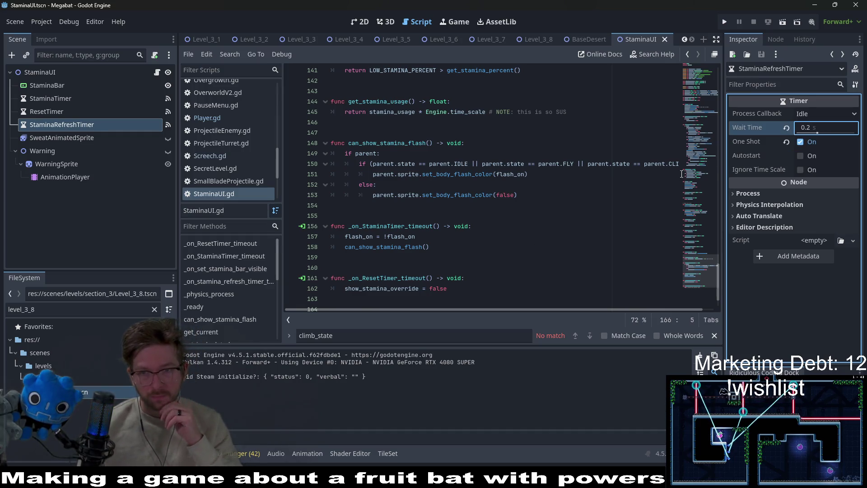
Step: Search StaminaUI.gd for 'parent' and step through its matches
{"action": "scroll", "coordinate": [672, 140], "scroll_direction": "up", "scroll_amount": 20}
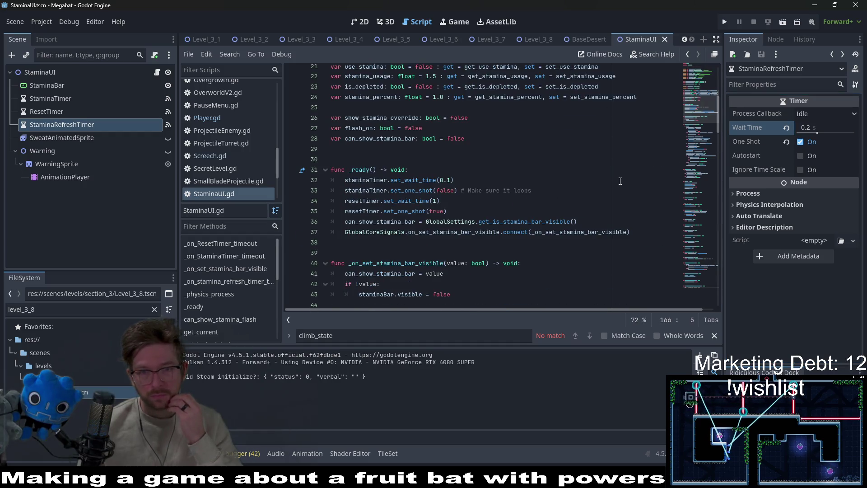
{"action": "scroll", "coordinate": [620, 181], "scroll_direction": "down", "scroll_amount": 4}
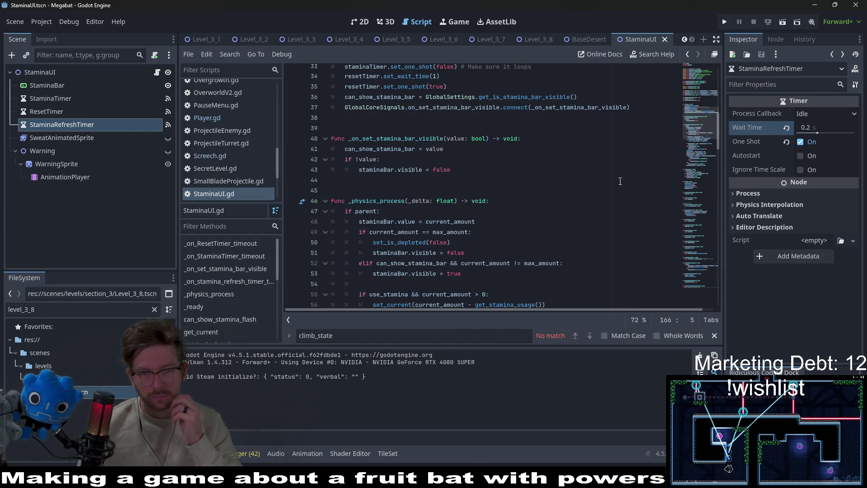
{"action": "scroll", "coordinate": [620, 181], "scroll_direction": "up", "scroll_amount": 7}
{"action": "scroll", "coordinate": [623, 181], "scroll_direction": "up", "scroll_amount": 3}
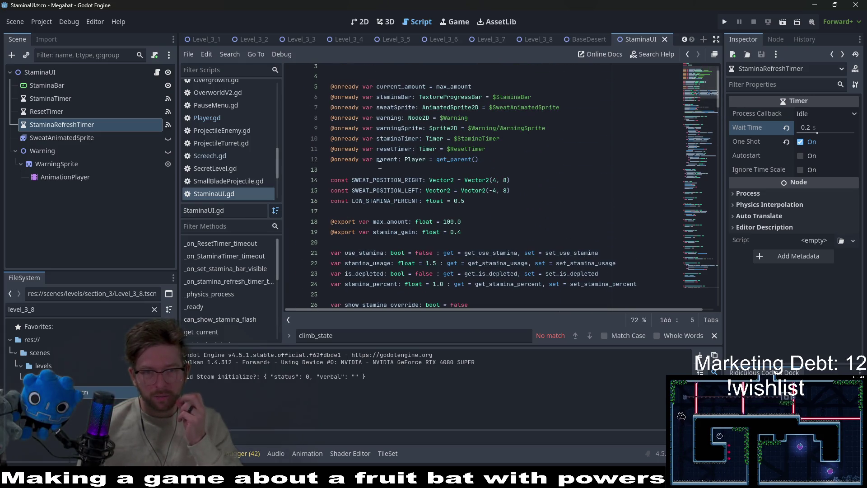
{"action": "double_click", "coordinate": [386, 159]}
{"action": "scroll", "coordinate": [452, 176], "scroll_direction": "down", "scroll_amount": 5}
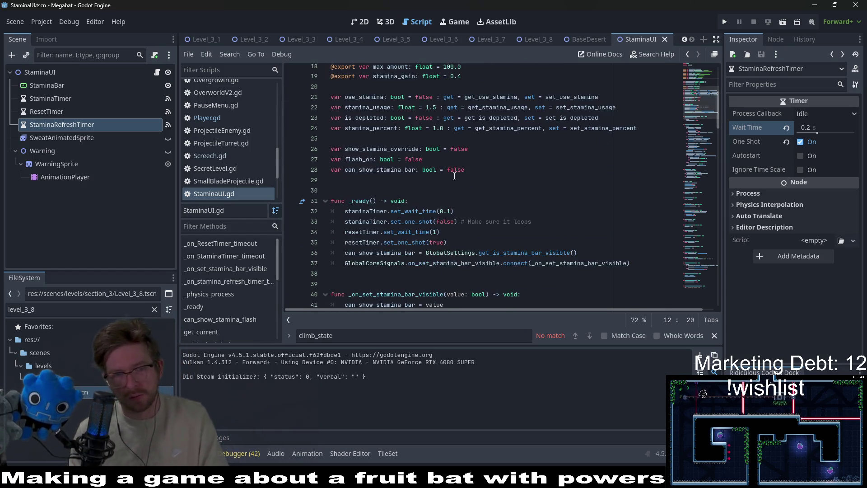
{"action": "key", "text": "ctrl+f"}
{"action": "key", "text": "Return"}
{"action": "key", "text": "Return"}
{"action": "key", "text": "Return"}
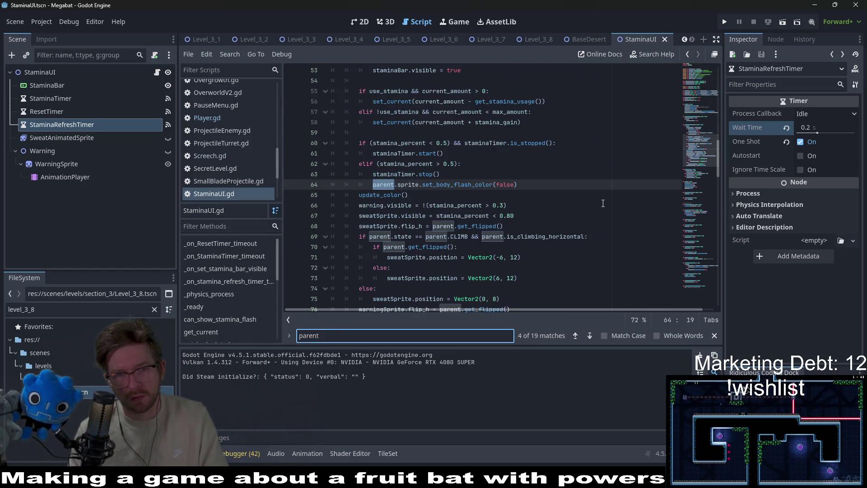
{"action": "key", "text": "Return"}
{"action": "key", "text": "Return"}
{"action": "key", "text": "Return"}
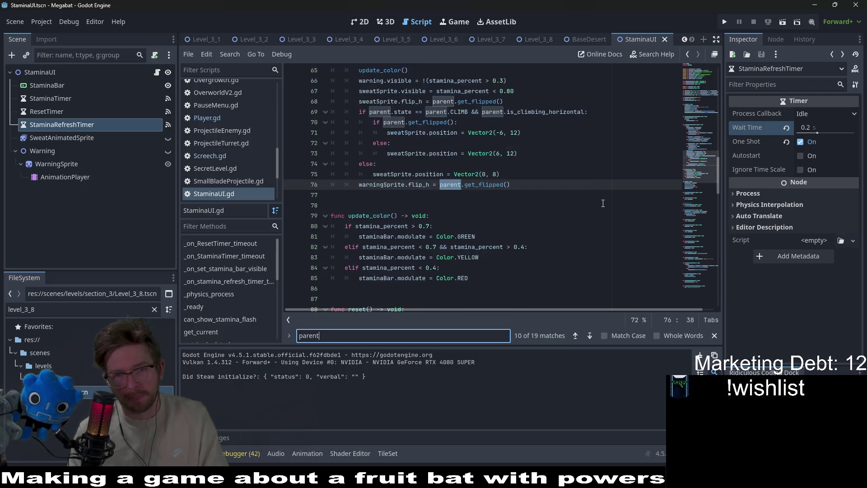
{"action": "key", "text": "Return"}
{"action": "key", "text": "Return"}
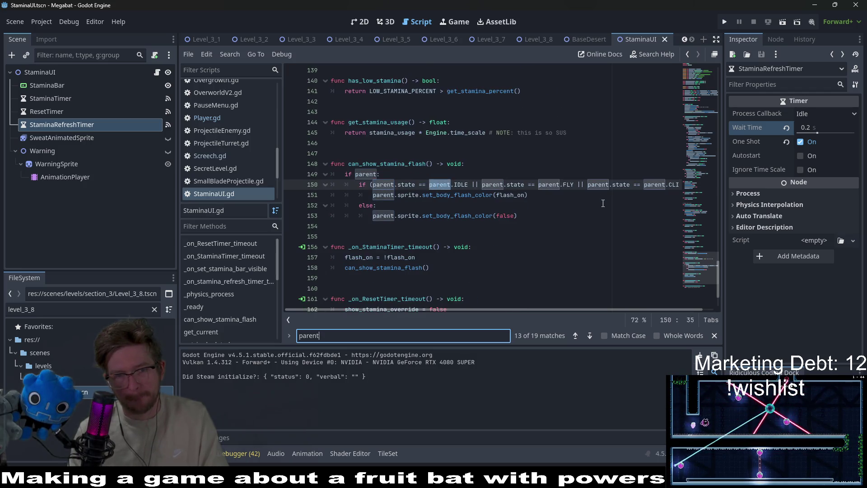
{"action": "key", "text": "Return"}
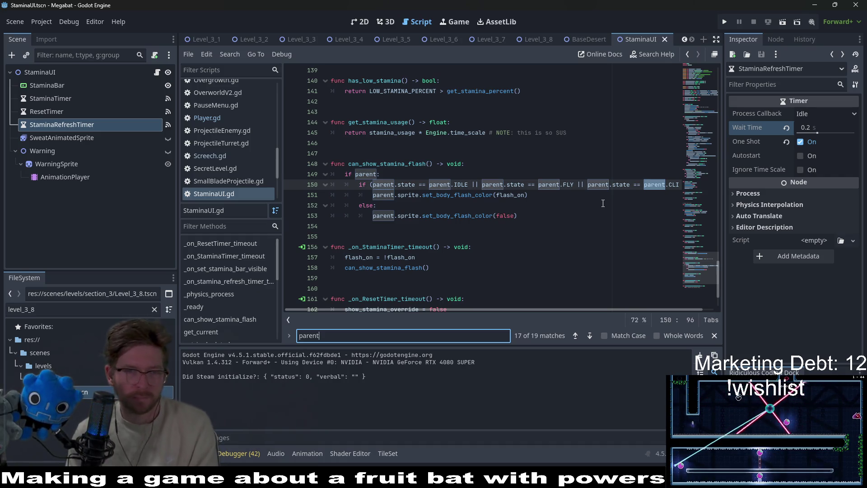
Step: Return to the declarations, placing the caret after can_show_stamina_bar on line 28
{"action": "mouse_move", "coordinate": [497, 185]}
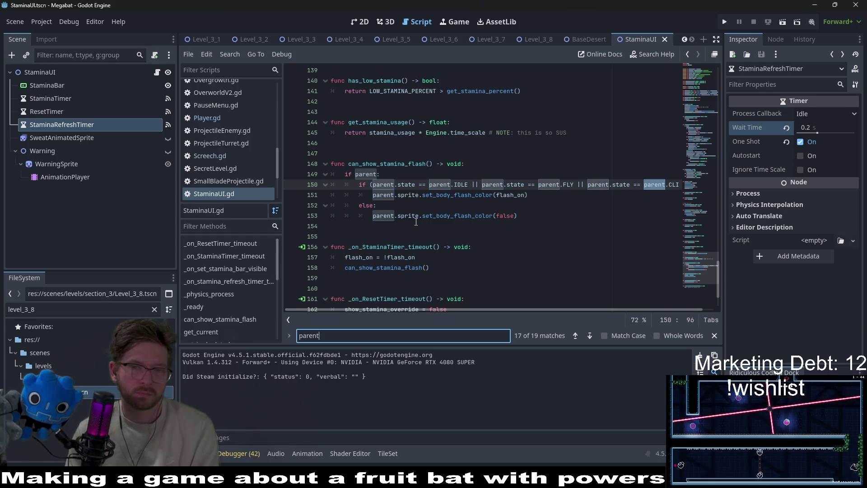
{"action": "scroll", "coordinate": [414, 221], "scroll_direction": "up", "scroll_amount": 14}
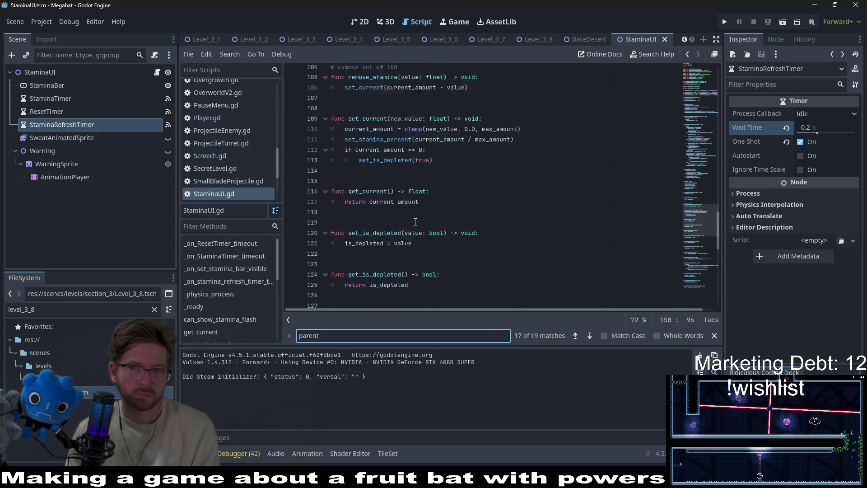
{"action": "scroll", "coordinate": [415, 221], "scroll_direction": "up", "scroll_amount": 20}
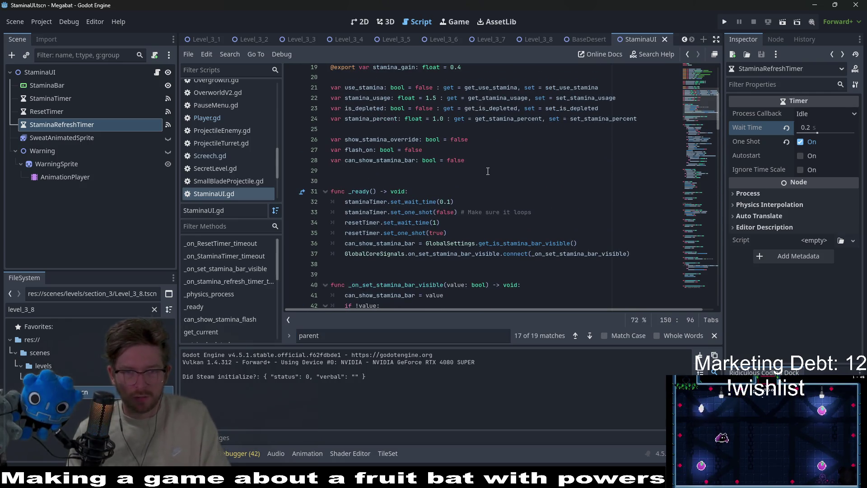
{"action": "left_click", "coordinate": [487, 163]}
Step: Add 'var stopped_climbing: bool = true' on line 29, then move to _physics_process
{"action": "key", "text": "Return"}
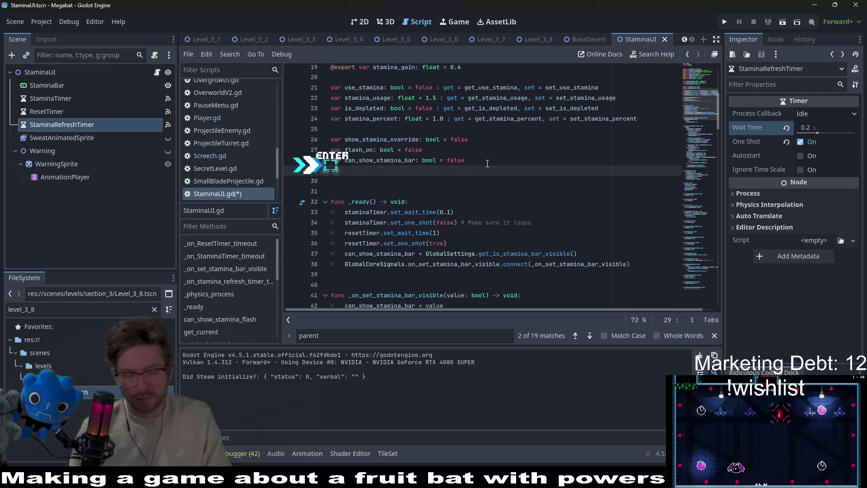
{"action": "type", "text": "var "}
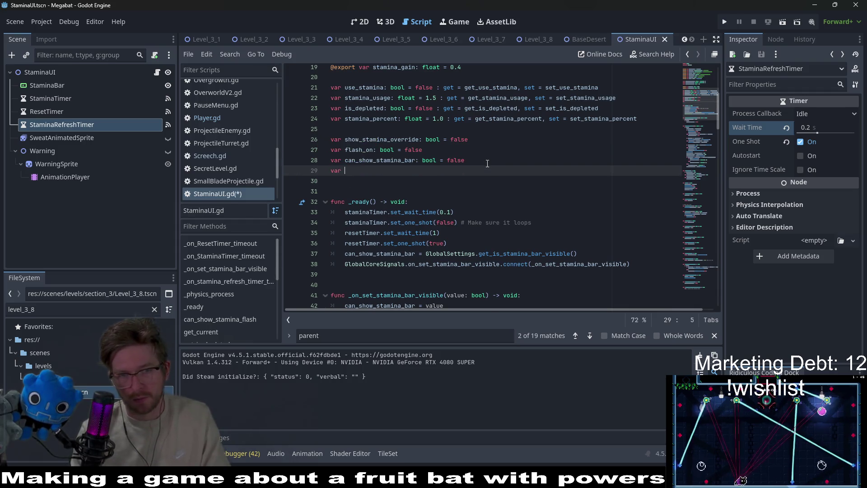
{"action": "type", "text": "stop"}
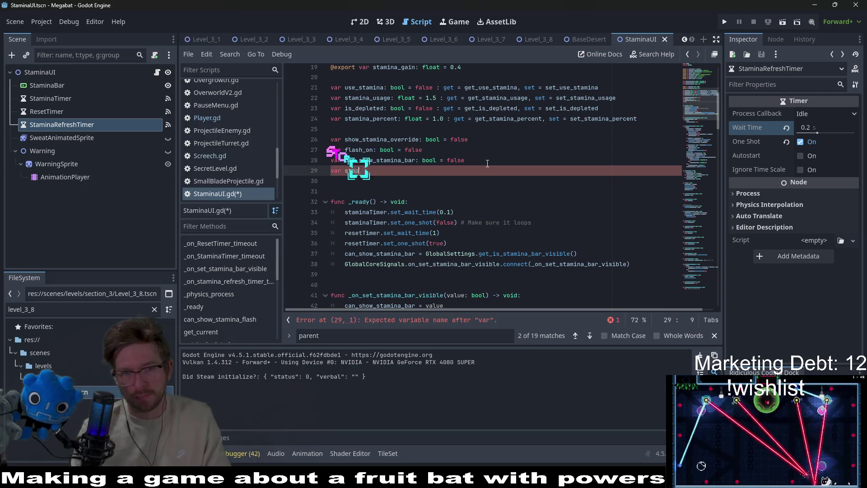
{"action": "type", "text": "ped_climbing"}
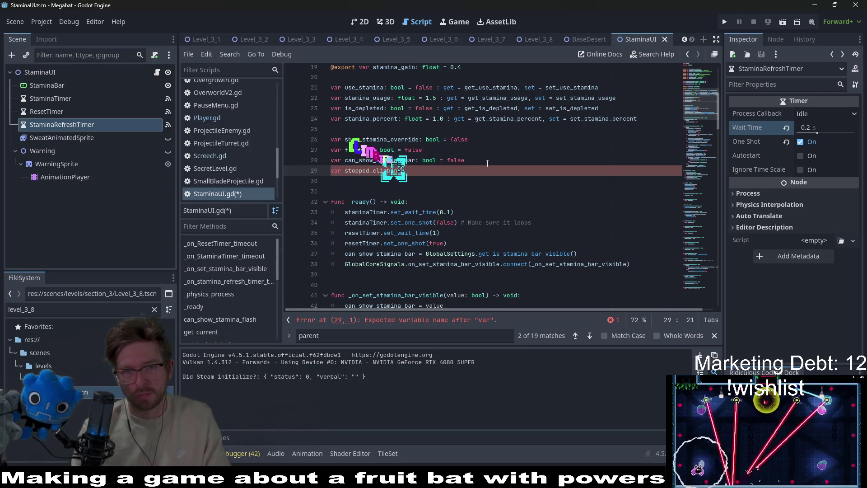
{"action": "type", "text": ": bool "}
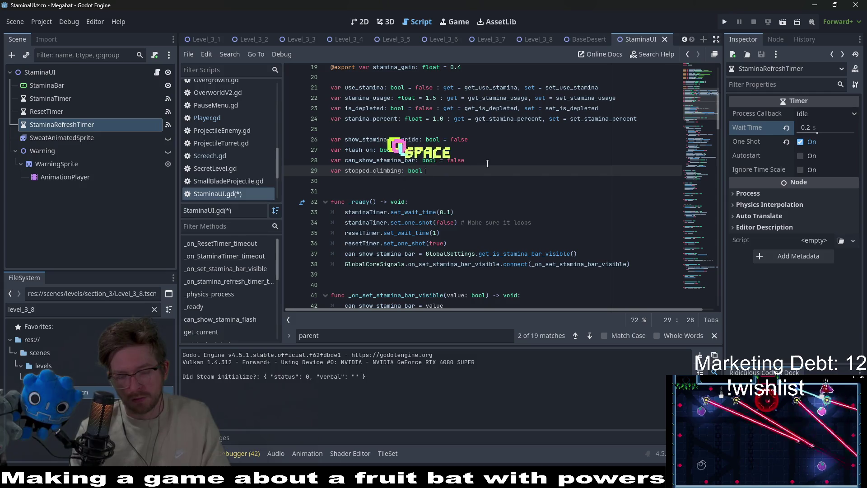
{"action": "type", "text": "= true"}
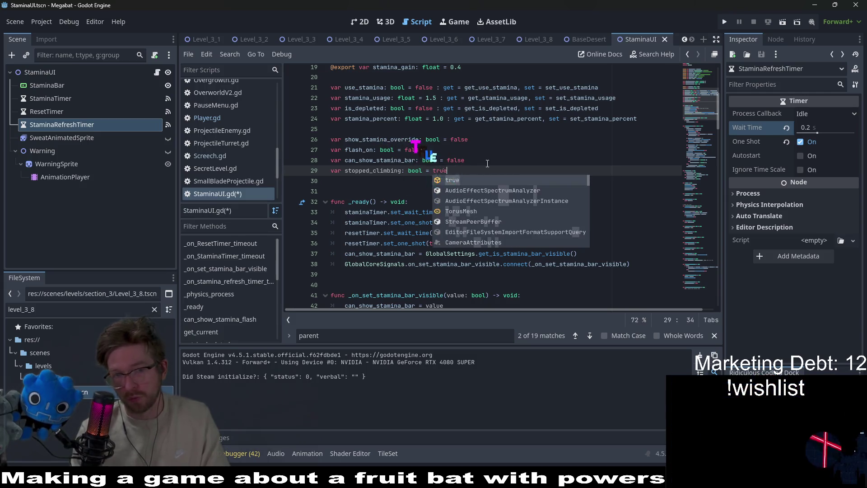
{"action": "double_click", "coordinate": [370, 170]}
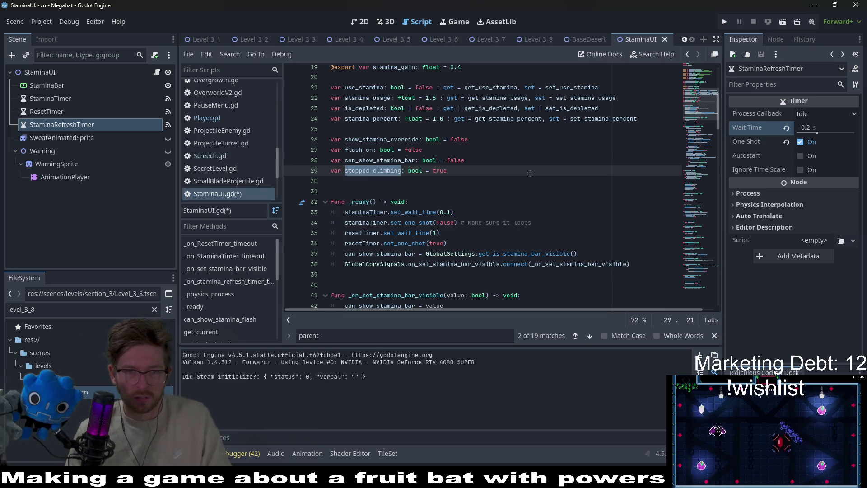
{"action": "scroll", "coordinate": [485, 225], "scroll_direction": "down", "scroll_amount": 7}
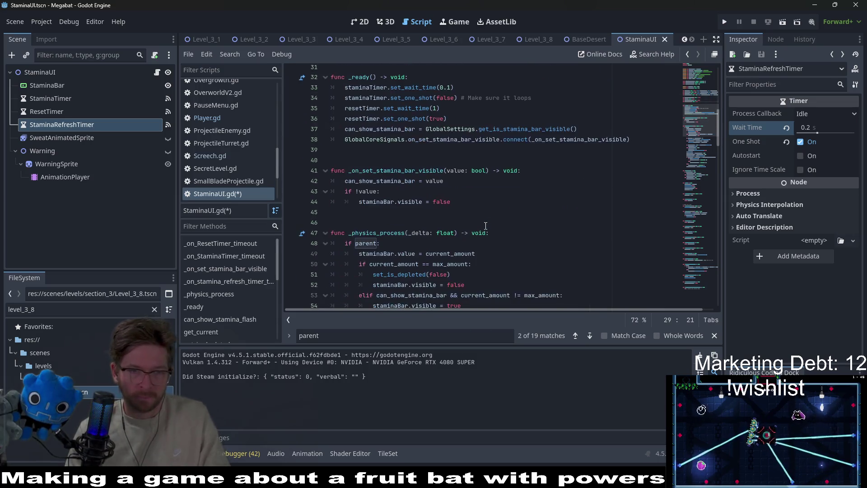
{"action": "left_click", "coordinate": [498, 144]}
{"action": "scroll", "coordinate": [523, 143], "scroll_direction": "down", "scroll_amount": 6}
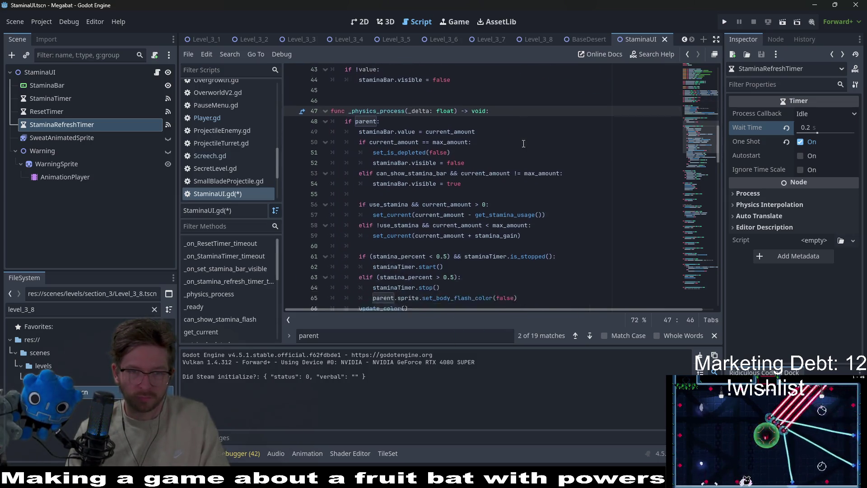
{"action": "scroll", "coordinate": [523, 144], "scroll_direction": "up", "scroll_amount": 8}
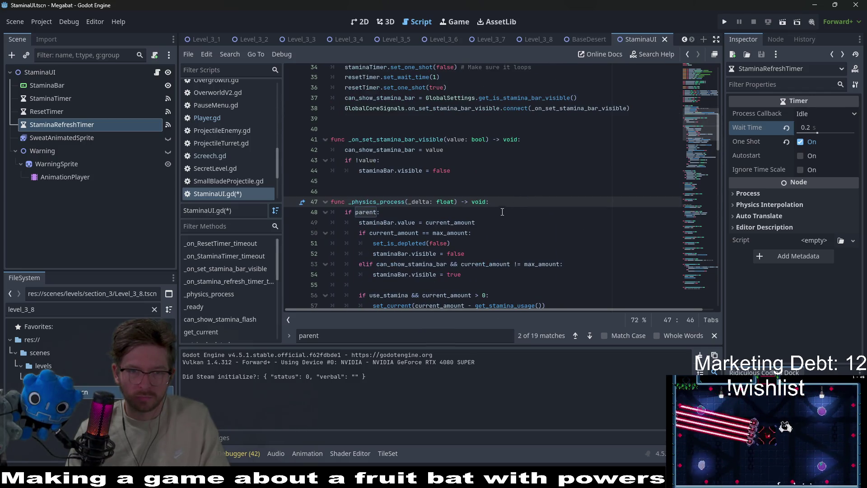
Step: Add an 'if parent.get_is_climbing():' check inside the if parent block
{"action": "left_click", "coordinate": [504, 211]}
{"action": "key", "text": "Return"}
{"action": "key", "text": "Return"}
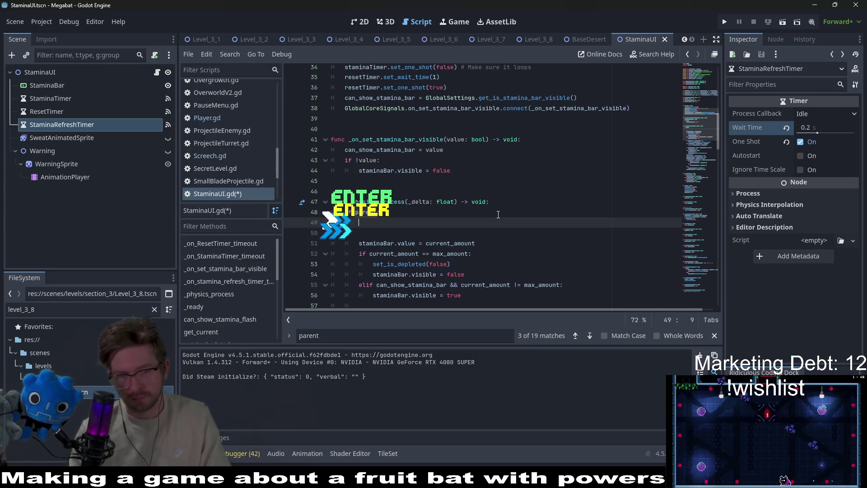
{"action": "type", "text": "if parent.is_"}
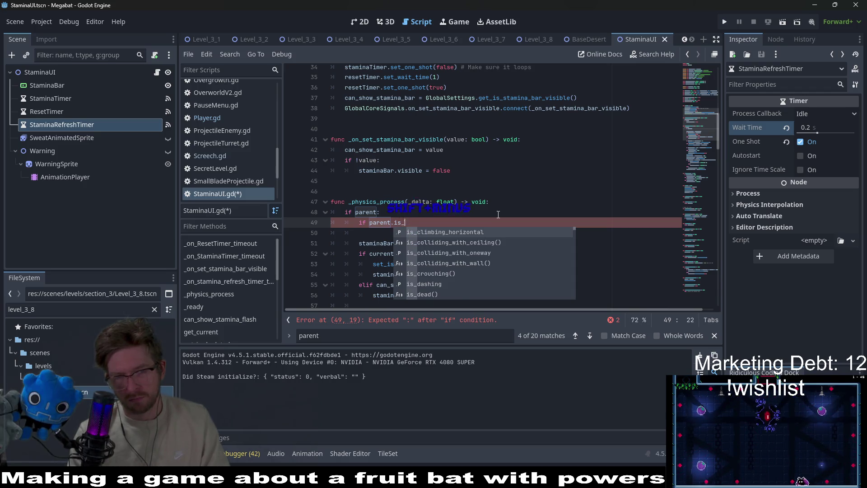
{"action": "type", "text": "climb"}
{"action": "key", "text": "Return"}
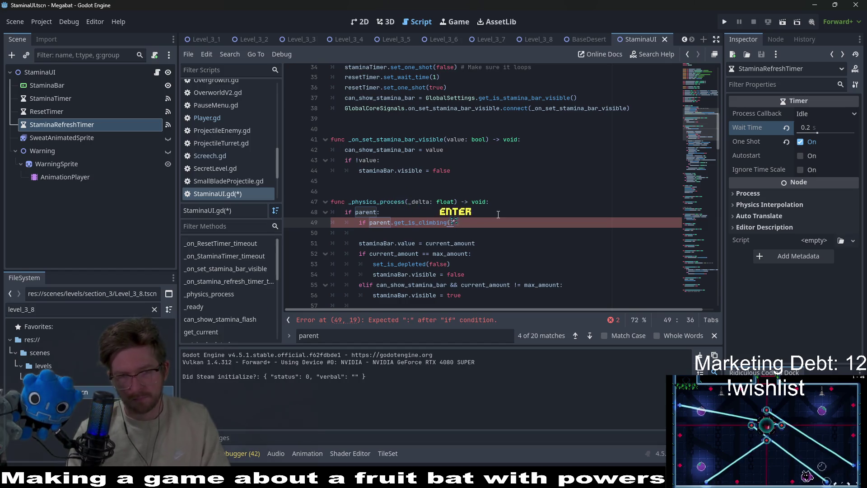
{"action": "type", "text": ":"}
{"action": "key", "text": "Return"}
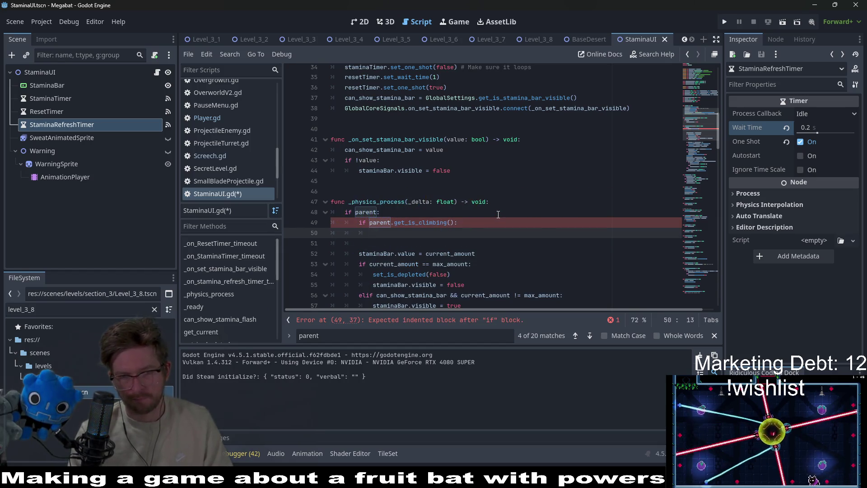
Step: Make the climbing branch set stopped_climbing = false and save the script
{"action": "type", "text": "= true"}
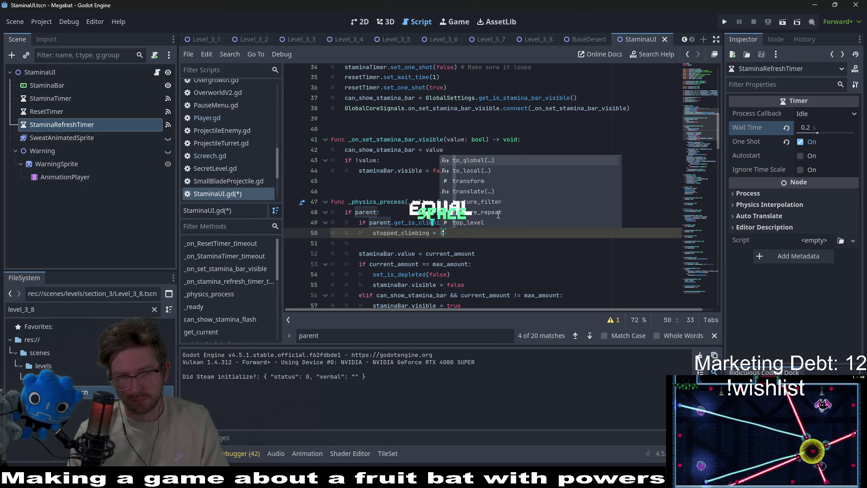
{"action": "key", "text": "Tab"}
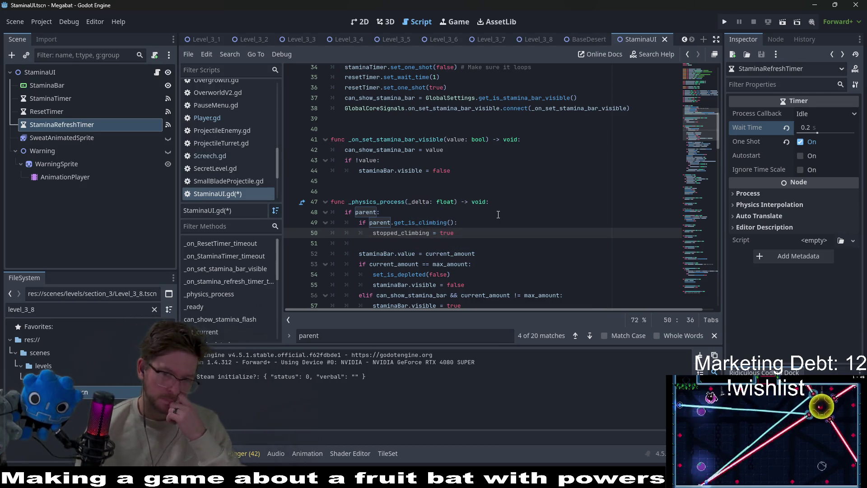
{"action": "key", "text": "BackSpace"}
{"action": "key", "text": "BackSpace"}
{"action": "key", "text": "BackSpace"}
{"action": "type", "text": "false"}
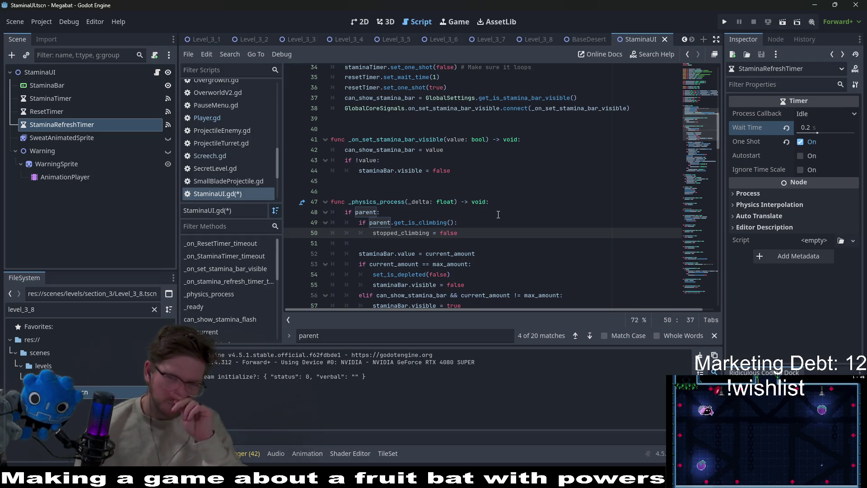
{"action": "double_click", "coordinate": [412, 226]}
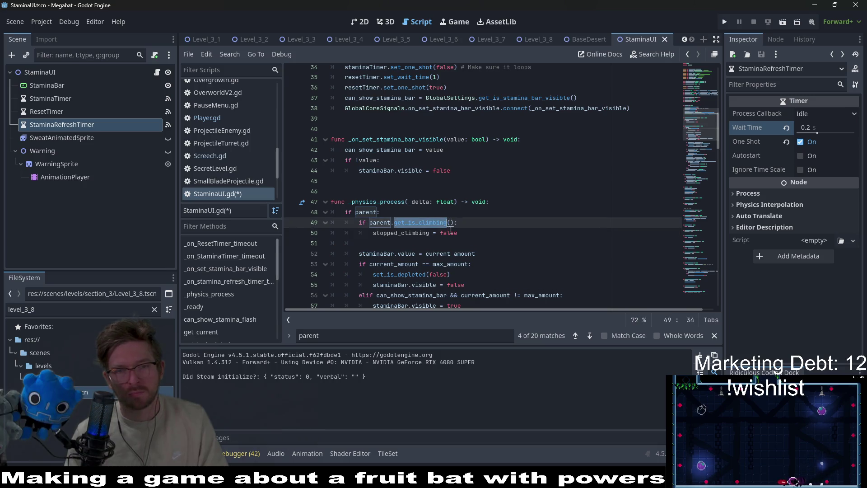
{"action": "key", "text": "ctrl+s"}
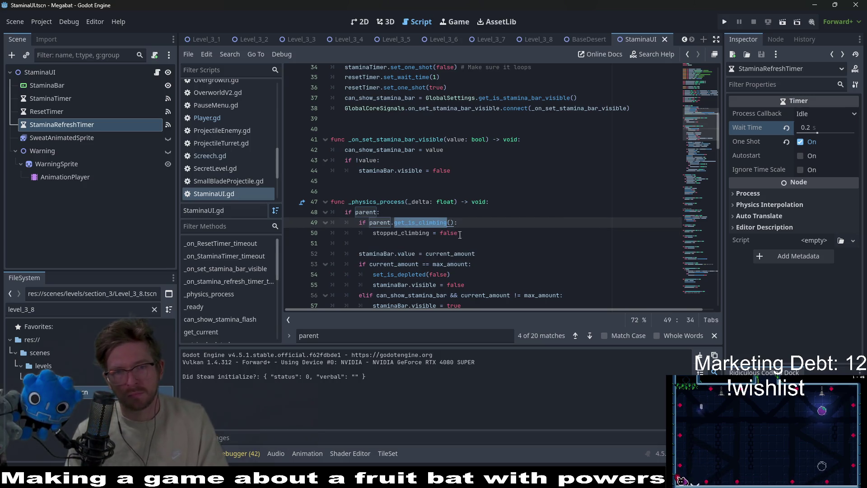
Step: Add an else: branch after the assignment on line 50
{"action": "left_click", "coordinate": [472, 231]}
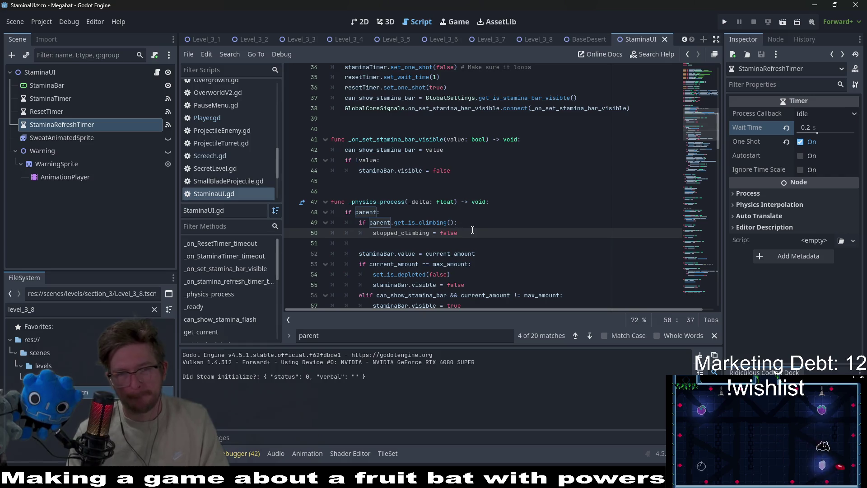
{"action": "key", "text": "Return"}
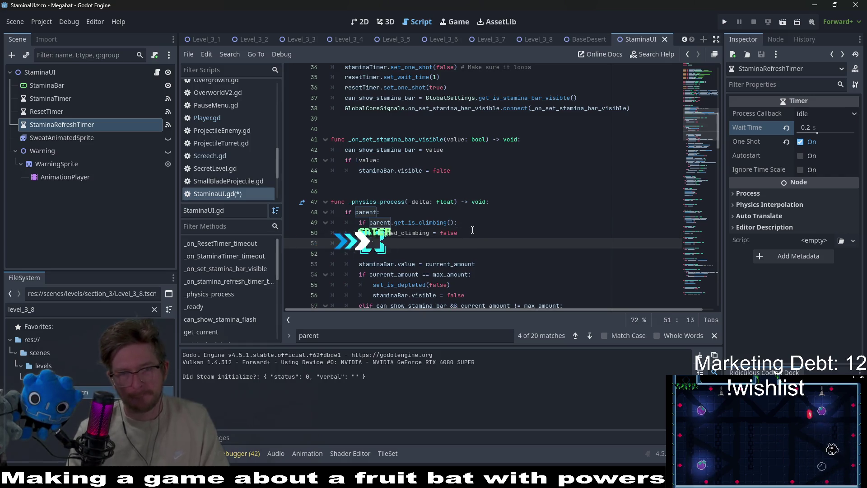
{"action": "key", "text": "BackSpace"}
{"action": "type", "text": "else:"}
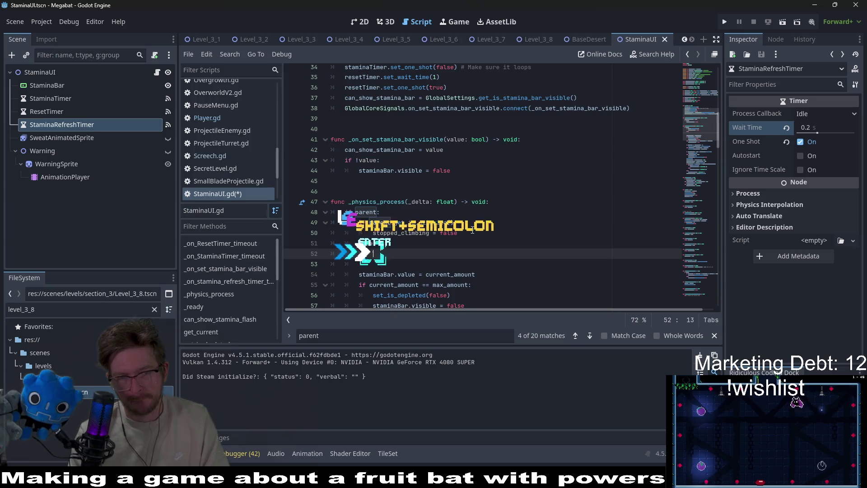
{"action": "key", "text": "Return"}
{"action": "scroll", "coordinate": [396, 149], "scroll_direction": "up", "scroll_amount": 4}
{"action": "scroll", "coordinate": [396, 149], "scroll_direction": "up", "scroll_amount": 8}
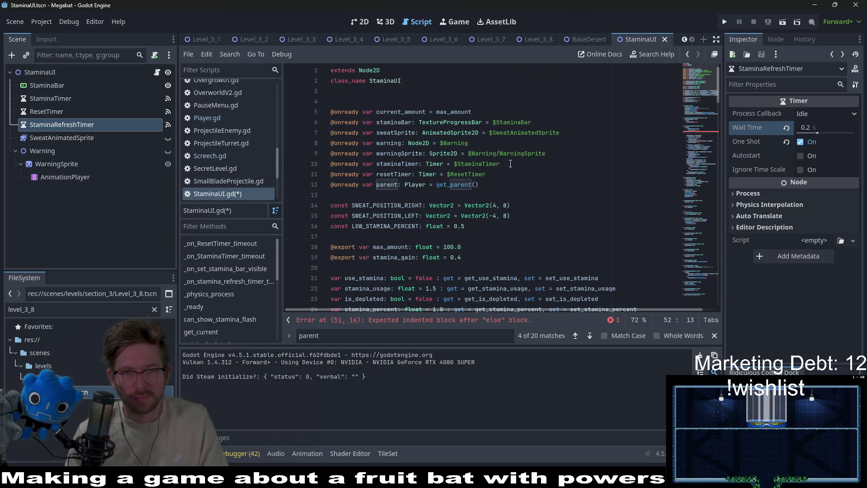
Step: Declare the StaminaRefreshTimer node reference on line 12, renamed staminaRefreshTimer
{"action": "left_click", "coordinate": [500, 174]}
{"action": "key", "text": "Return"}
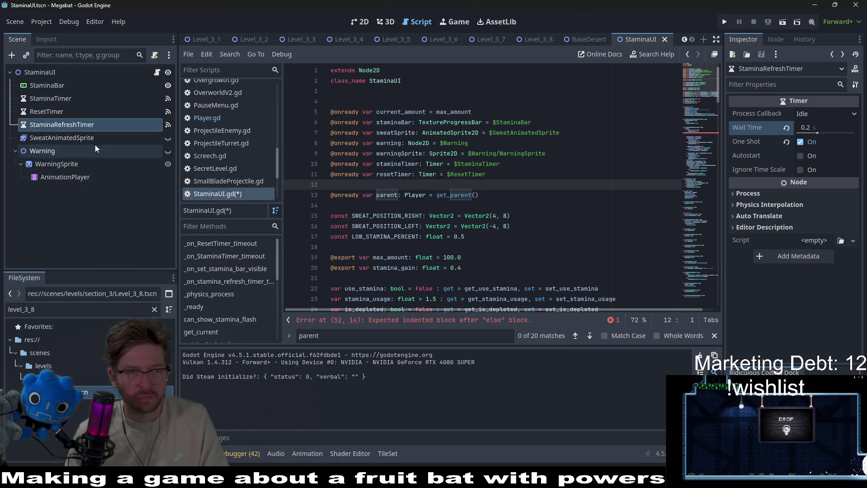
{"action": "key", "text": "Return"}
{"action": "key", "text": "Up"}
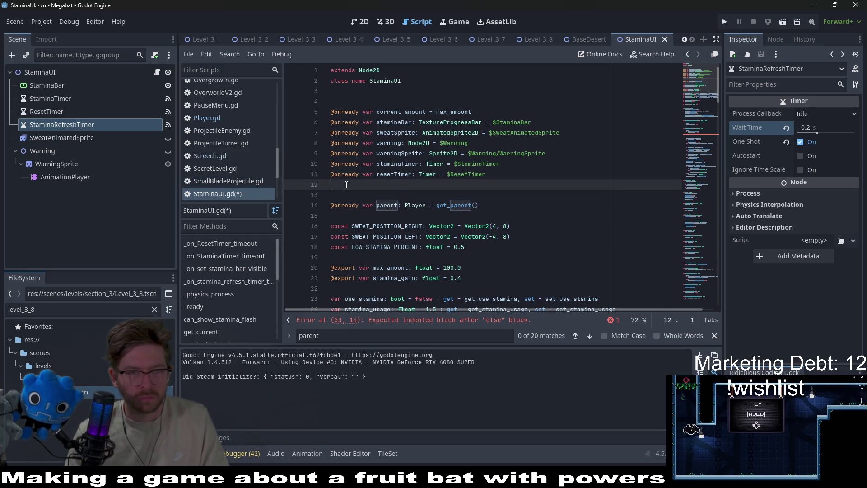
{"action": "mouse_move", "coordinate": [66, 125]}
{"action": "left_mouse_down"}
{"action": "mouse_move", "coordinate": [373, 183]}
{"action": "mouse_move", "coordinate": [343, 186]}
{"action": "left_mouse_up"}
{"action": "key", "text": "Return"}
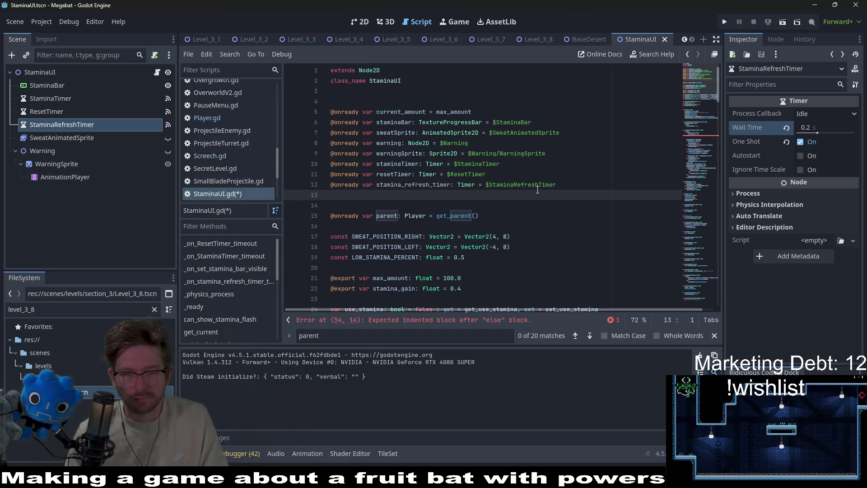
{"action": "key", "text": "BackSpace"}
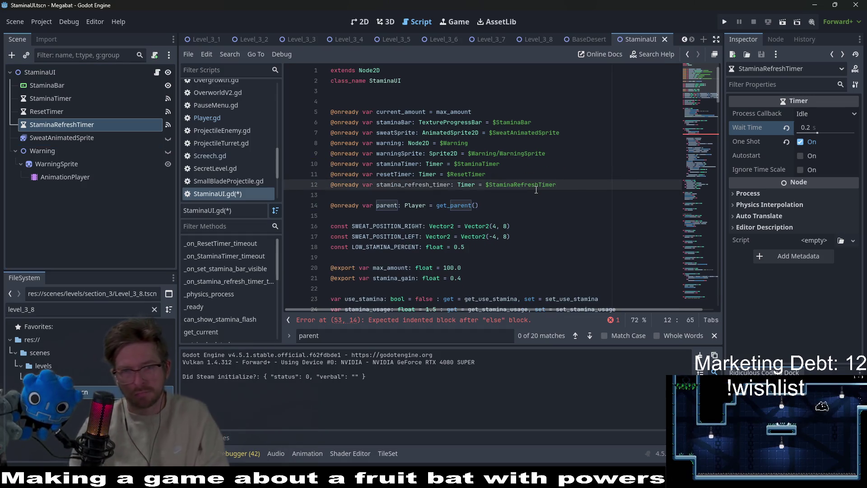
{"action": "double_click", "coordinate": [404, 185]}
{"action": "type", "text": "staminaRe"}
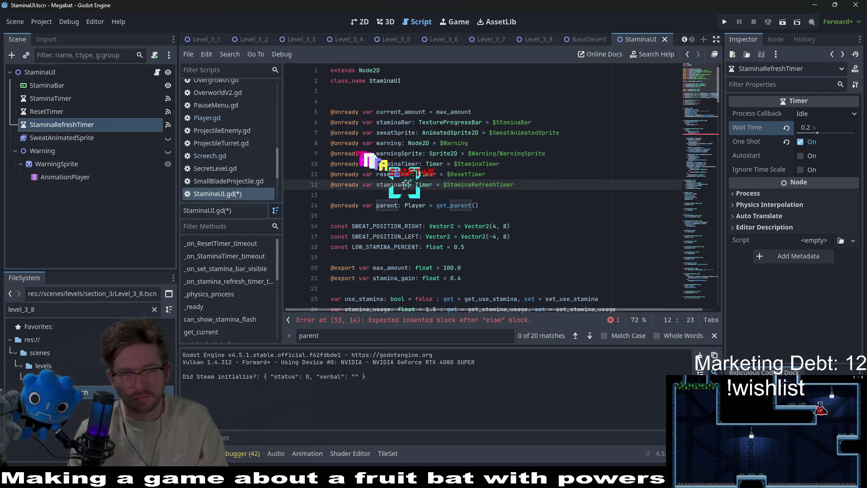
{"action": "type", "text": "freshTimer"}
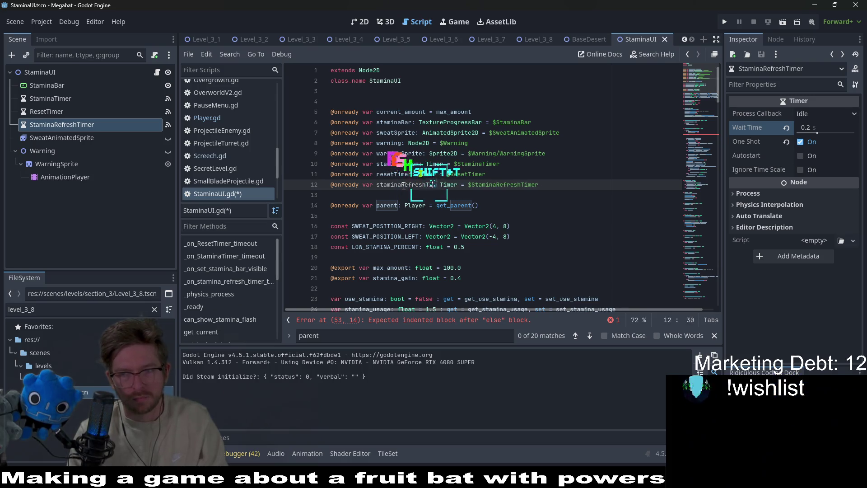
Step: Call staminaRefreshTimer.start() in the else branch and look up the Timer start() docs
{"action": "scroll", "coordinate": [470, 188], "scroll_direction": "down", "scroll_amount": 10}
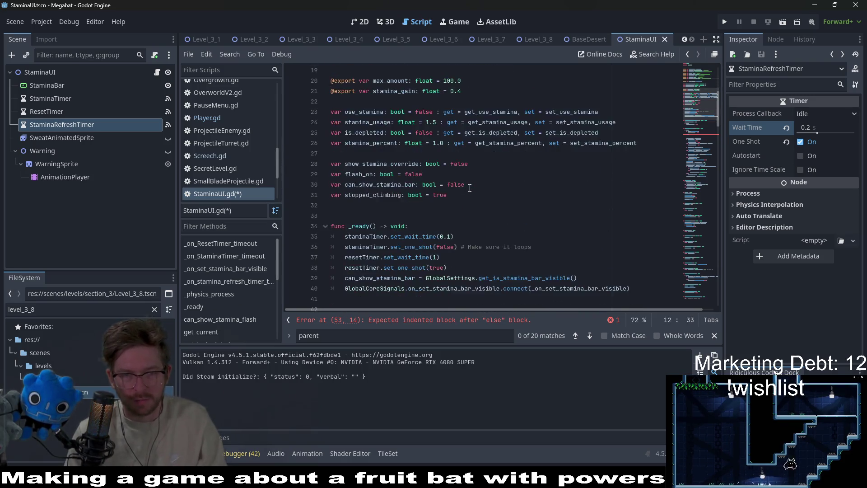
{"action": "scroll", "coordinate": [406, 271], "scroll_direction": "down", "scroll_amount": 1}
{"action": "left_click", "coordinate": [397, 268]}
{"action": "key", "text": "Return"}
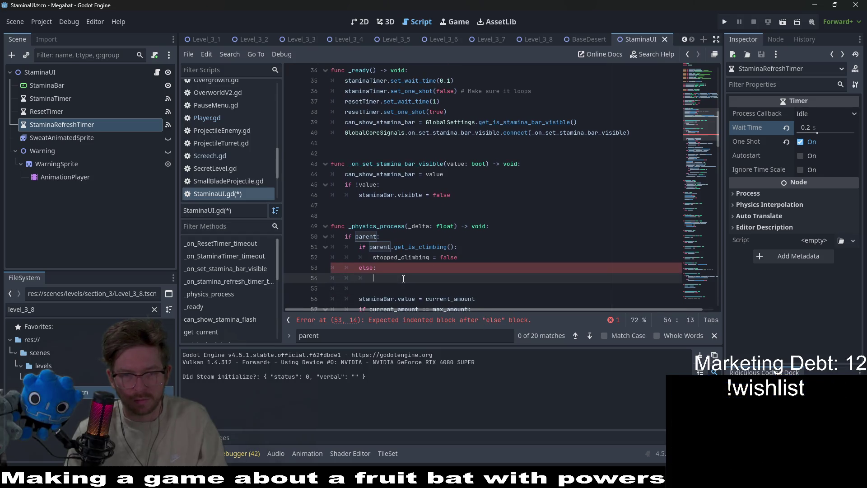
{"action": "type", "text": "staminaRefreshTimer"}
{"action": "type", "text": ".start("}
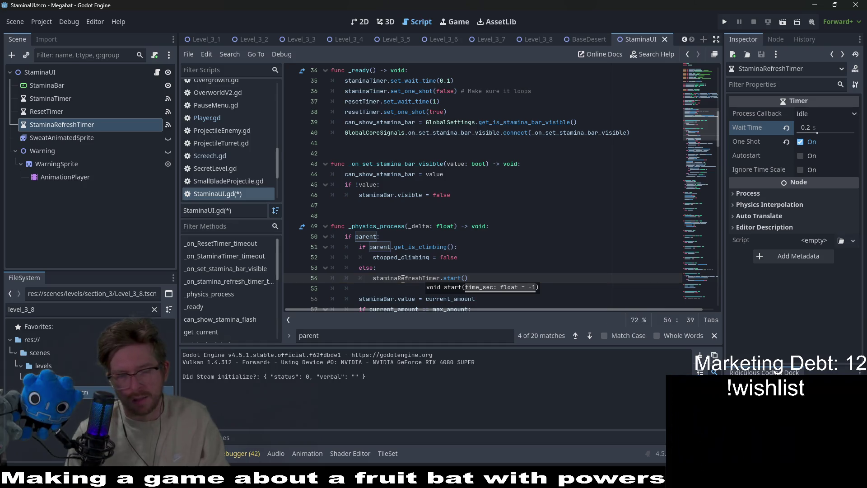
{"action": "left_click", "coordinate": [456, 280], "text": "ctrl"}
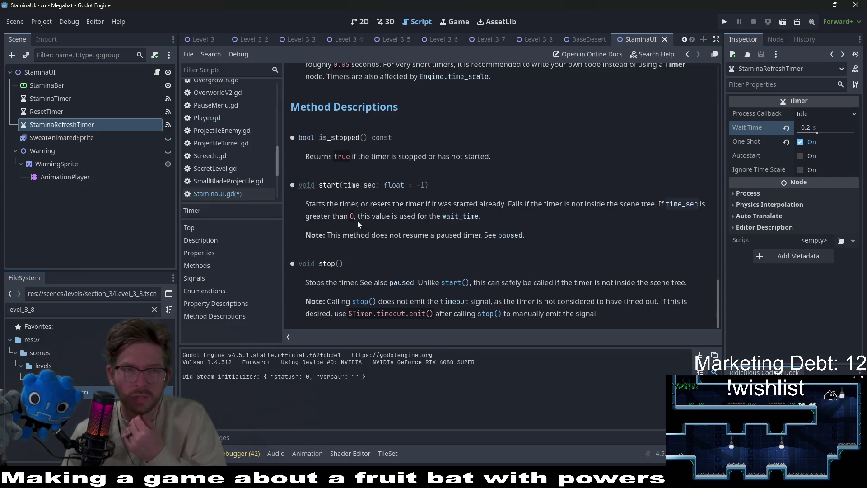
{"action": "left_click", "coordinate": [156, 72]}
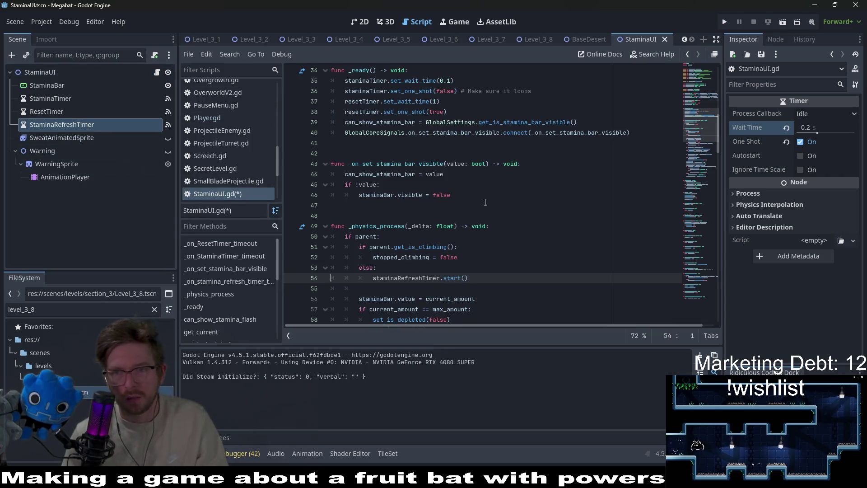
{"action": "scroll", "coordinate": [469, 233], "scroll_direction": "up", "scroll_amount": 10}
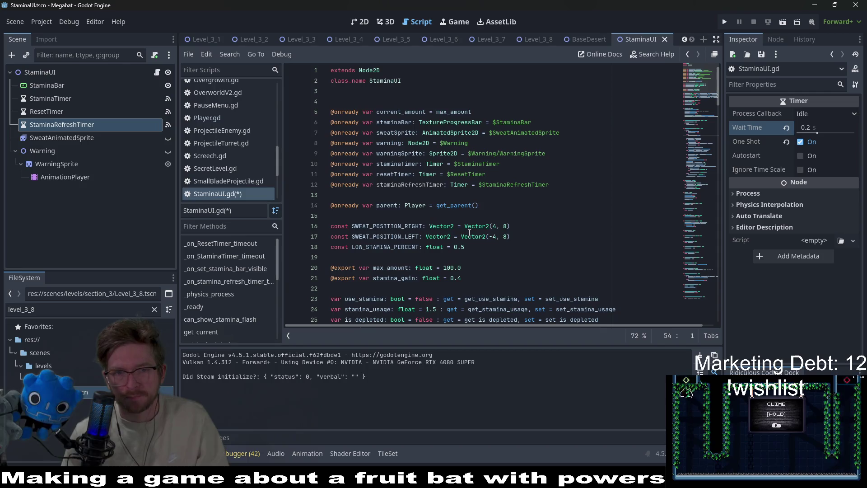
Step: Add const REFRESH_CLIMB_DELAY: float = 0.2 on a new line after LOW_STAMINA_PERCENT
{"action": "left_click", "coordinate": [488, 247]}
{"action": "key", "text": "Return"}
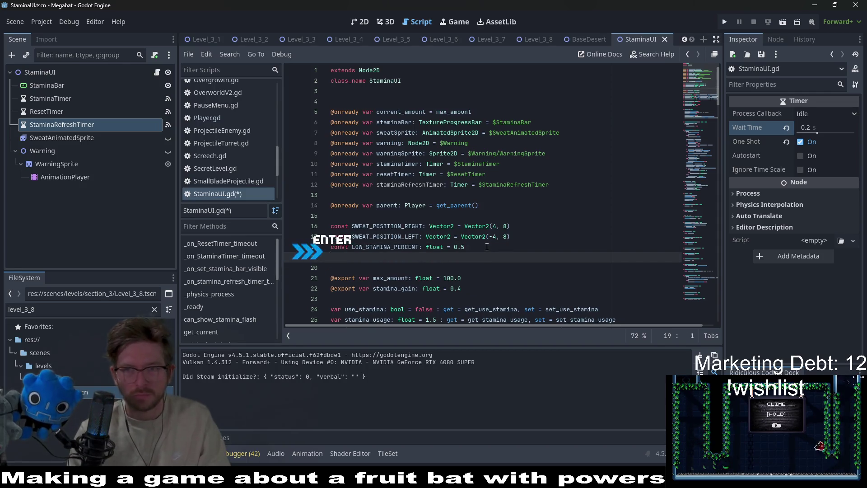
{"action": "type", "text": "const "}
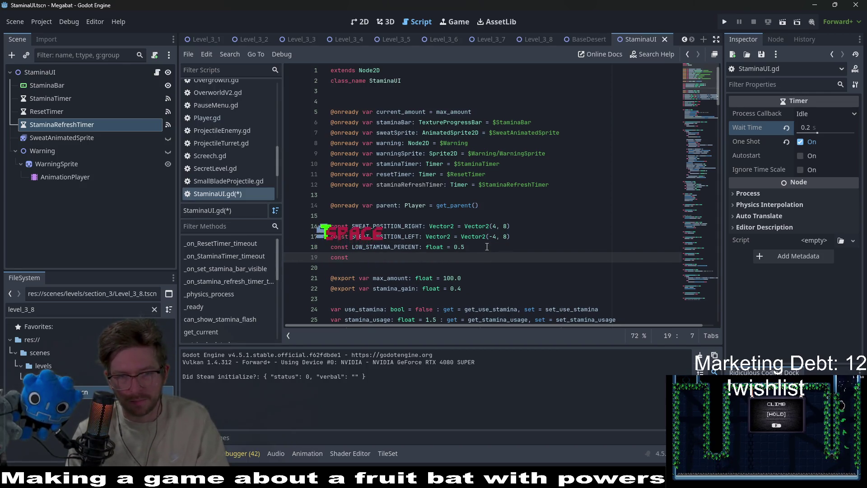
{"action": "type", "text": "refresh_"}
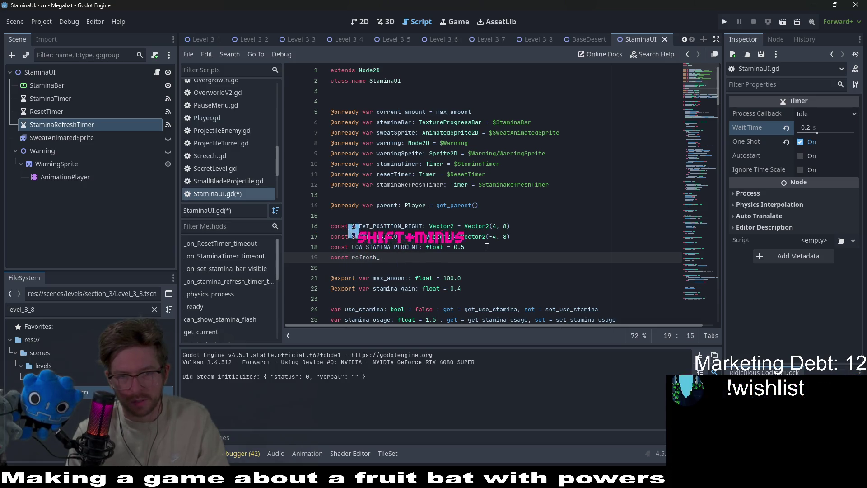
{"action": "type", "text": "climb_dela"}
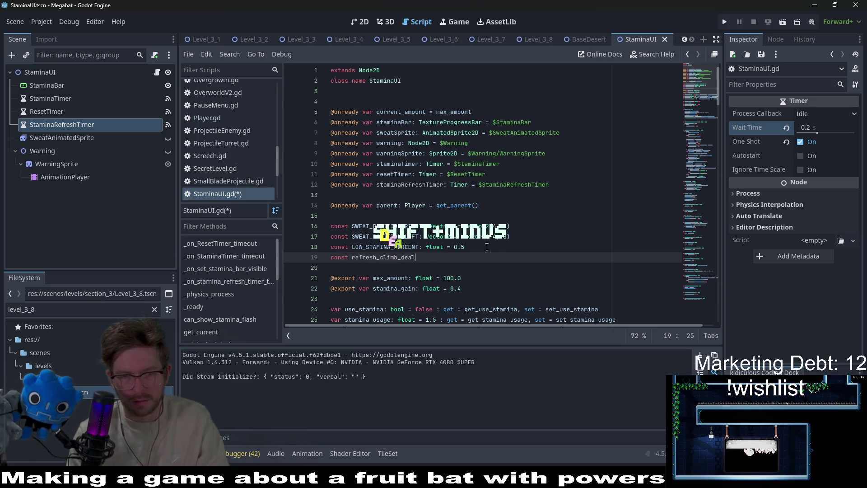
{"action": "type", "text": "y: f"}
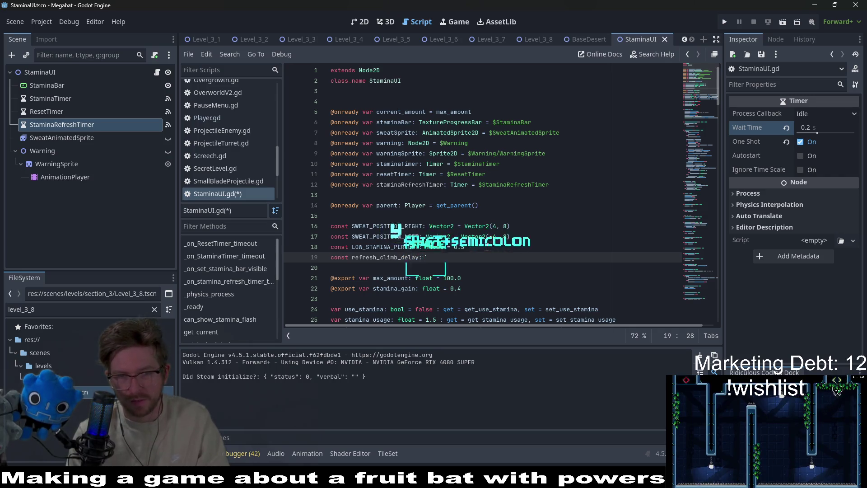
{"action": "key", "text": "BackSpace"}
{"action": "key", "text": "BackSpace"}
{"action": "key", "text": "BackSpace"}
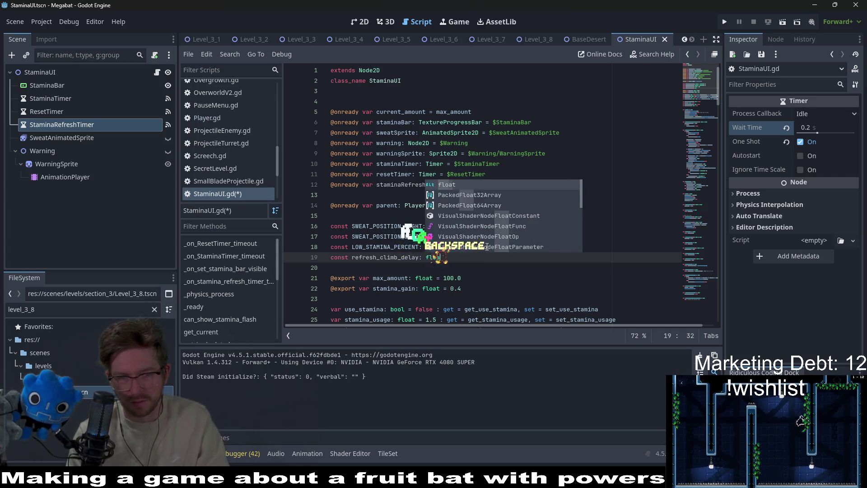
{"action": "type", "text": "loat"}
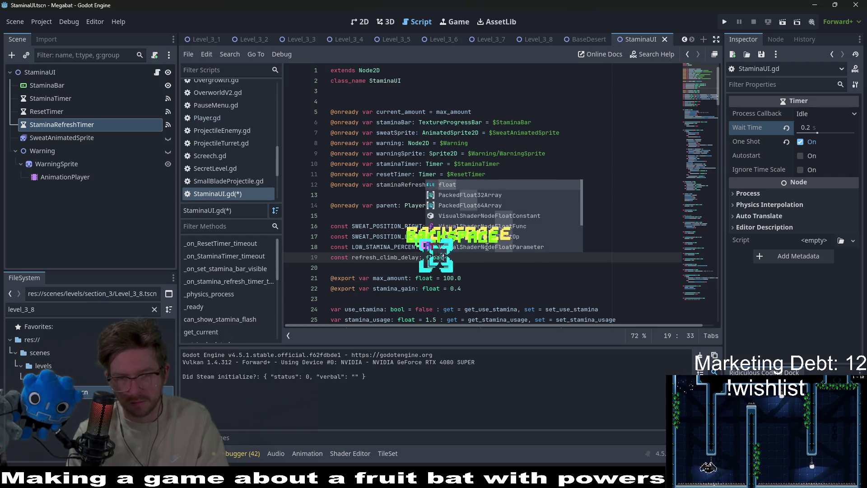
{"action": "type", "text": " = 0.2"}
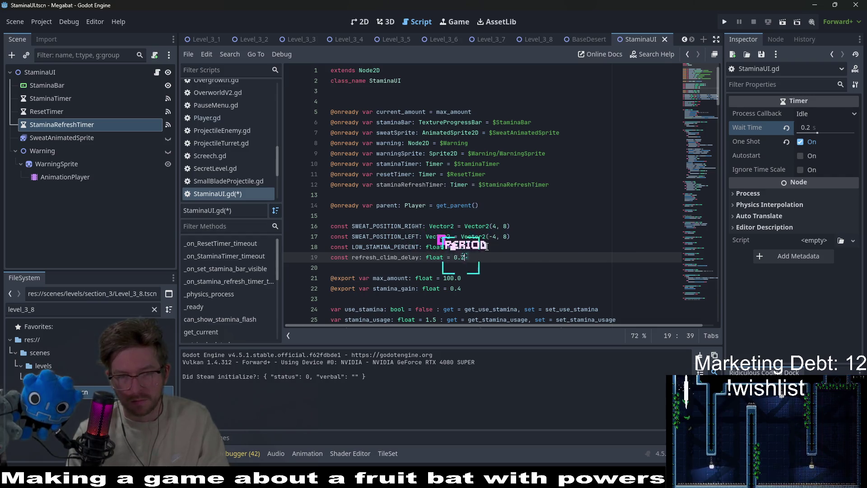
{"action": "double_click", "coordinate": [399, 258]}
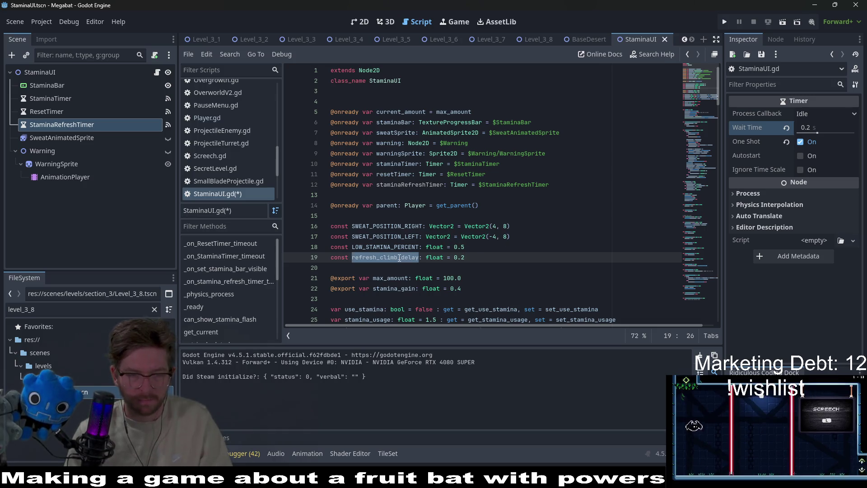
{"action": "key", "text": "Tab"}
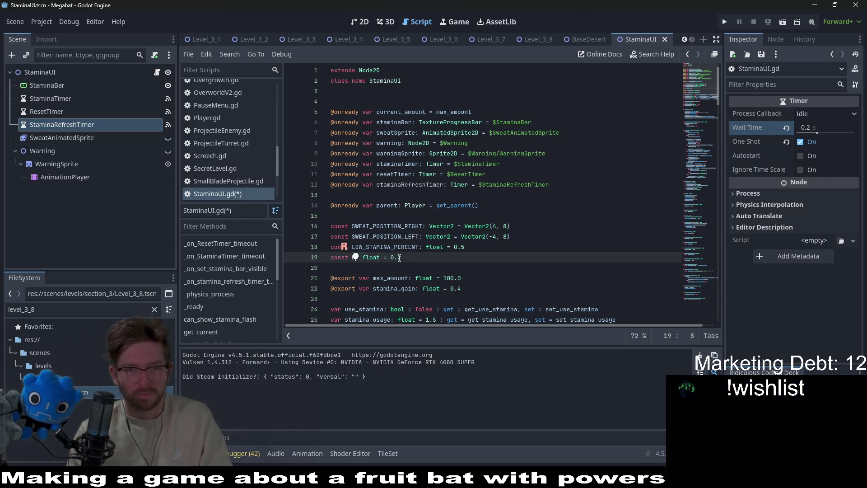
{"action": "type", "text": "REFRE"}
{"action": "type", "text": "SH_CLIMB"}
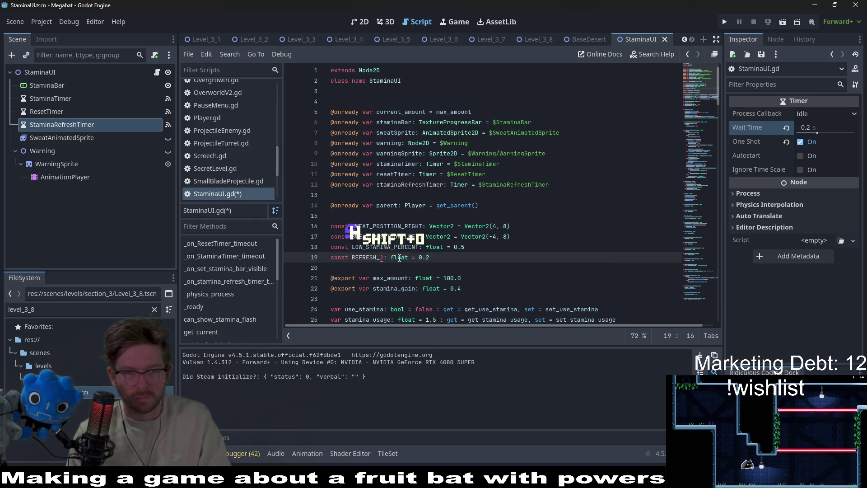
{"action": "type", "text": "_DELAY"}
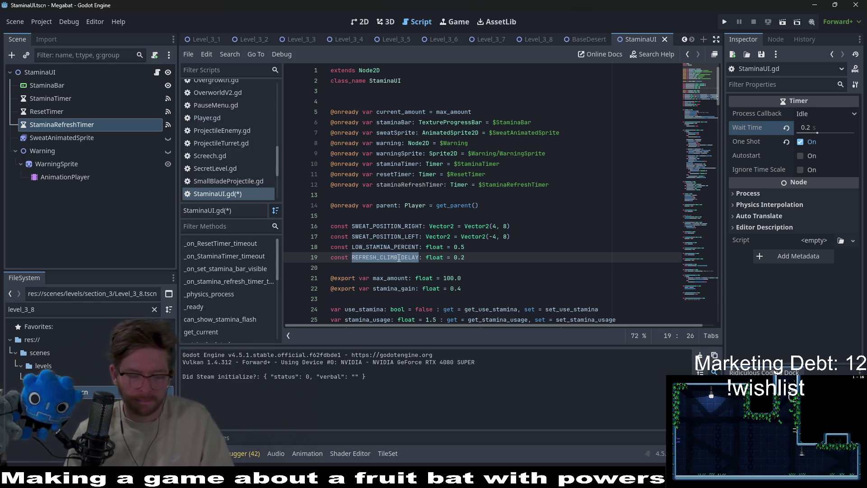
{"action": "scroll", "coordinate": [399, 258], "scroll_direction": "down", "scroll_amount": 10}
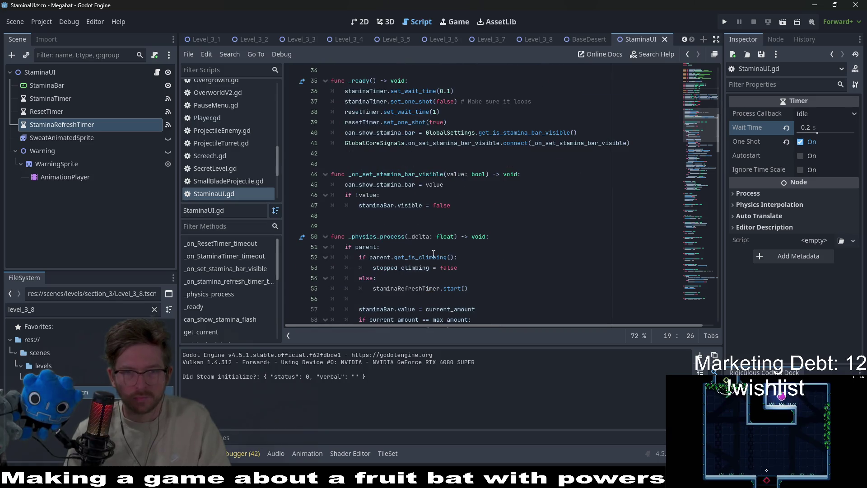
Step: Make the refresh timer's start call on line 55 take REFRESH_CLIMB_DELAY as its argument
{"action": "left_click", "coordinate": [466, 194]}
{"action": "type", "text": "staminaRefreshTimer"}
{"action": "key", "text": "ctrl+s"}
{"action": "double_click", "coordinate": [497, 195]}
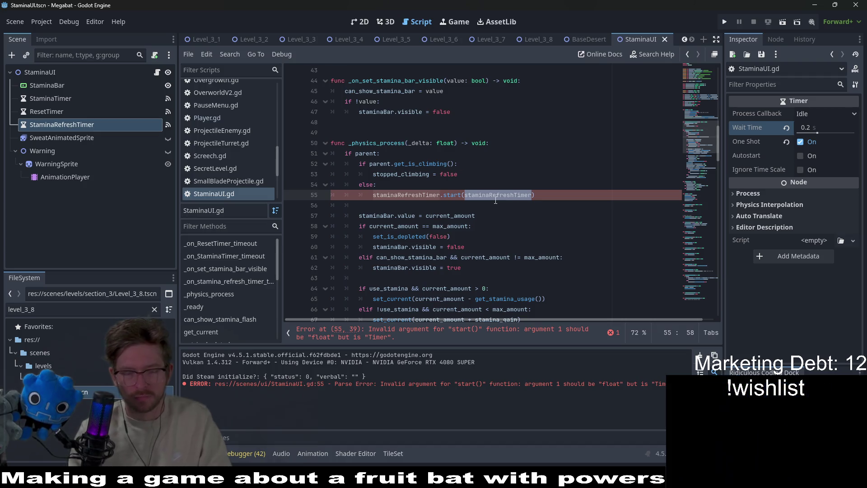
{"action": "key", "text": "BackSpace"}
{"action": "type", "text": "F"}
{"action": "key", "text": "BackSpace"}
{"action": "type", "text": "EFRE"}
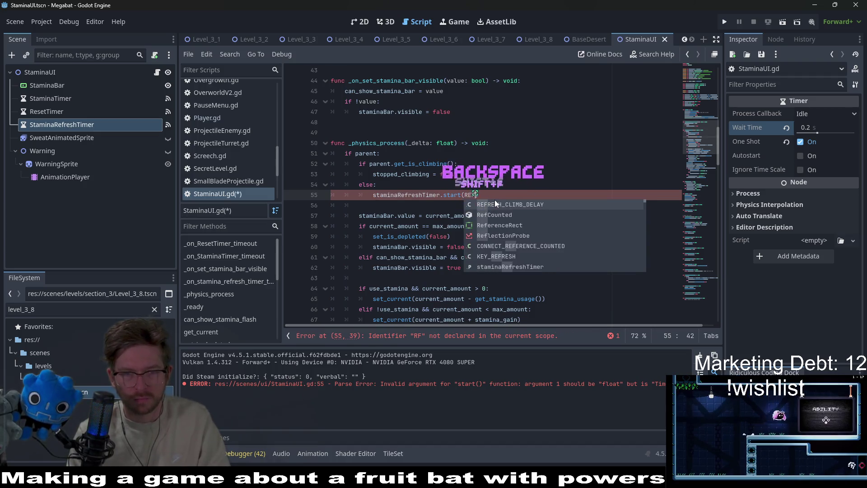
{"action": "key", "text": "Return"}
{"action": "key", "text": "ctrl+s"}
{"action": "type", "text": "d"}
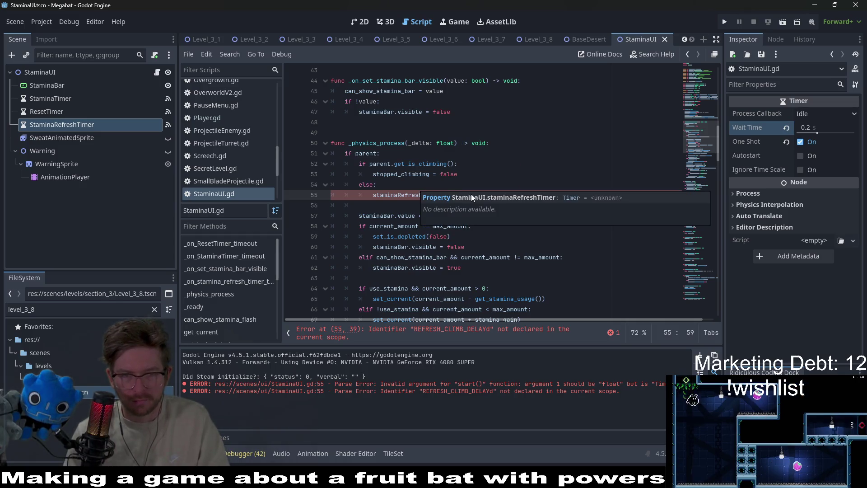
Step: Replace the misspelled REFRESH_CLIMB_DELAYd with the name copied from line 19, and save
{"action": "scroll", "coordinate": [437, 171], "scroll_direction": "up", "scroll_amount": 2}
{"action": "scroll", "coordinate": [438, 172], "scroll_direction": "up", "scroll_amount": 6}
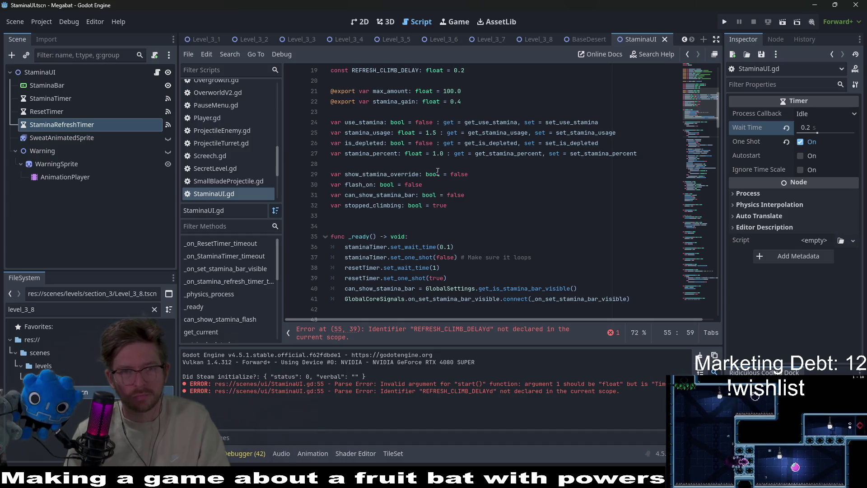
{"action": "double_click", "coordinate": [372, 155]}
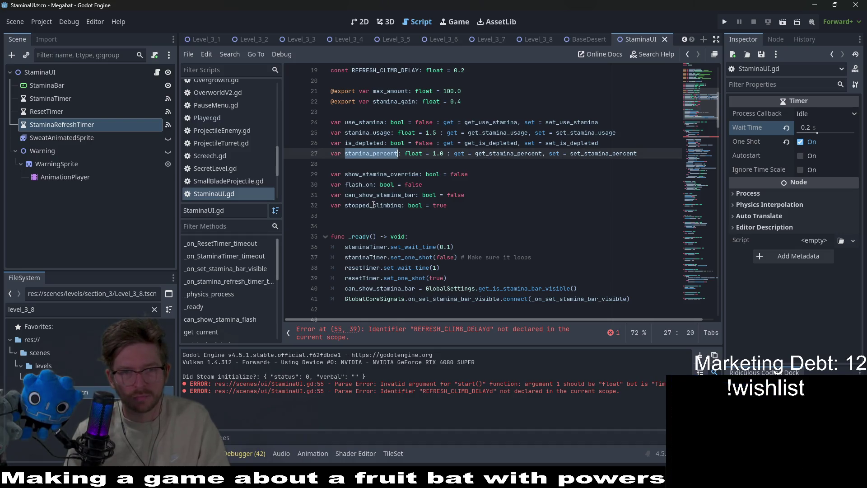
{"action": "scroll", "coordinate": [376, 199], "scroll_direction": "up", "scroll_amount": 3}
{"action": "double_click", "coordinate": [385, 163]}
{"action": "key", "text": "ctrl+c"}
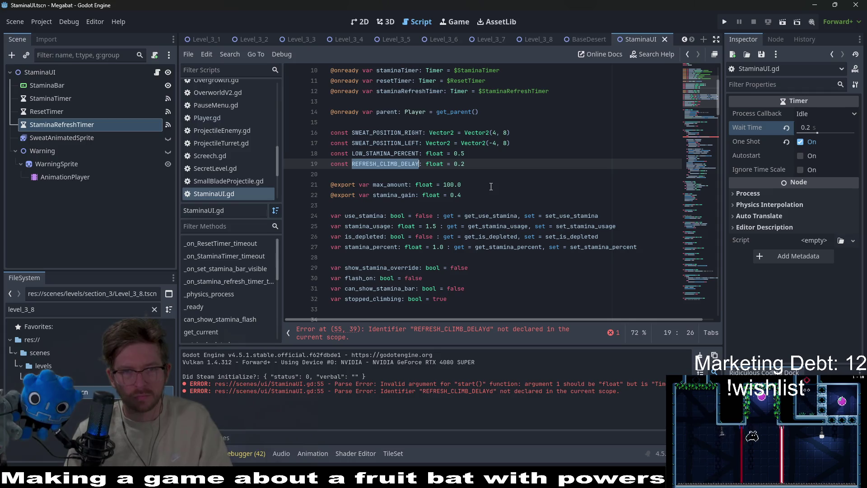
{"action": "scroll", "coordinate": [490, 187], "scroll_direction": "down", "scroll_amount": 1}
{"action": "scroll", "coordinate": [490, 187], "scroll_direction": "down", "scroll_amount": 8}
{"action": "double_click", "coordinate": [492, 226]}
{"action": "key", "text": "ctrl+v"}
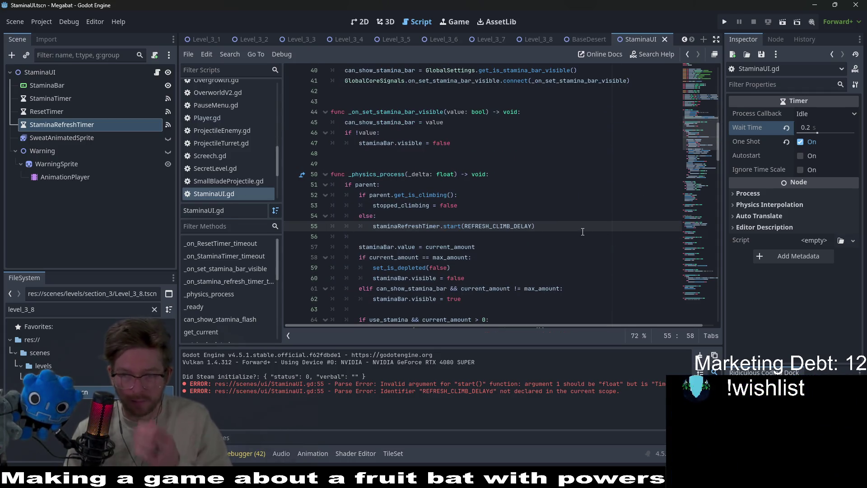
{"action": "key", "text": "ctrl+s"}
{"action": "scroll", "coordinate": [457, 218], "scroll_direction": "down", "scroll_amount": 1}
{"action": "scroll", "coordinate": [458, 218], "scroll_direction": "down", "scroll_amount": 12}
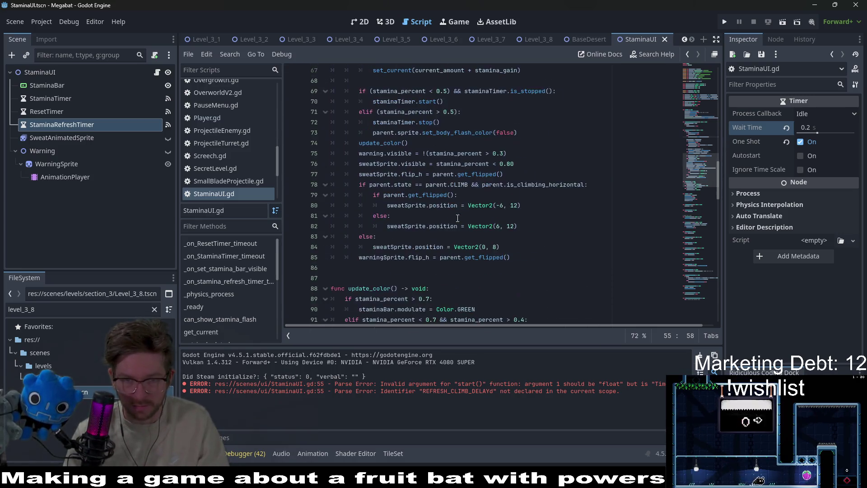
Step: Clear the placeholder pass line in the refresh timer's timeout function
{"action": "scroll", "coordinate": [457, 218], "scroll_direction": "down", "scroll_amount": 20}
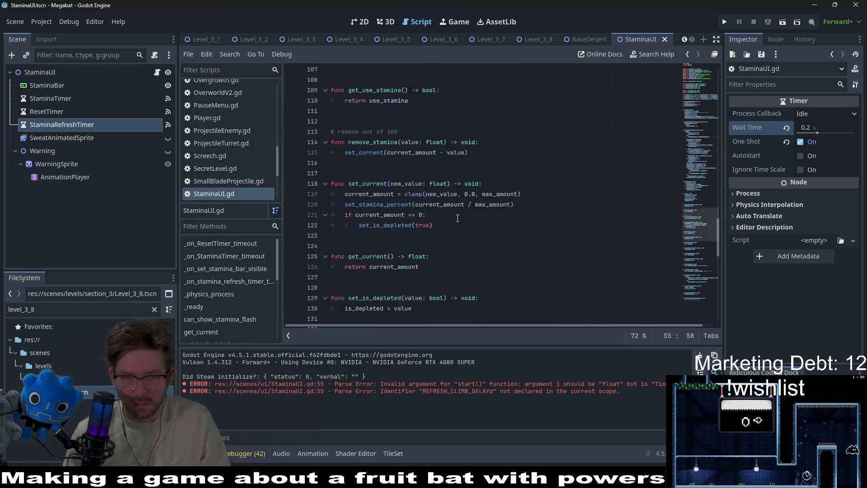
{"action": "scroll", "coordinate": [458, 218], "scroll_direction": "down", "scroll_amount": 1}
{"action": "scroll", "coordinate": [458, 218], "scroll_direction": "up", "scroll_amount": 7}
{"action": "scroll", "coordinate": [457, 218], "scroll_direction": "down", "scroll_amount": 5}
{"action": "scroll", "coordinate": [457, 218], "scroll_direction": "down", "scroll_amount": 4}
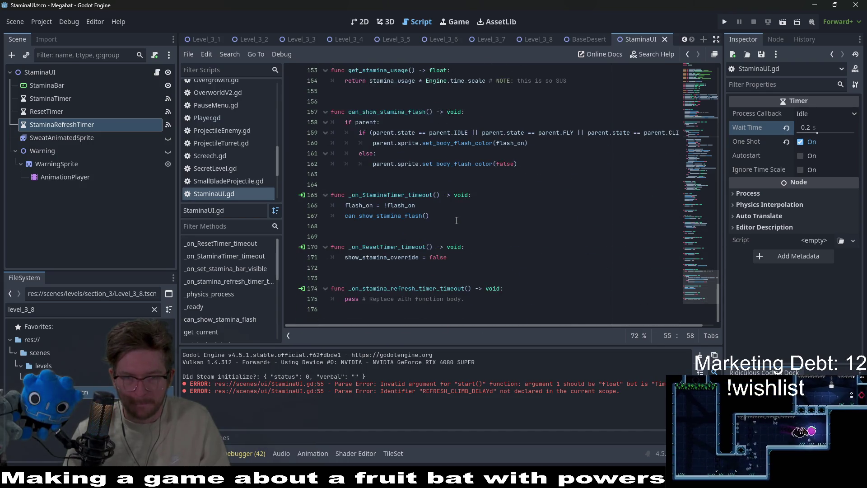
{"action": "left_click_drag", "start_coordinate": [477, 296], "coordinate": [343, 299]}
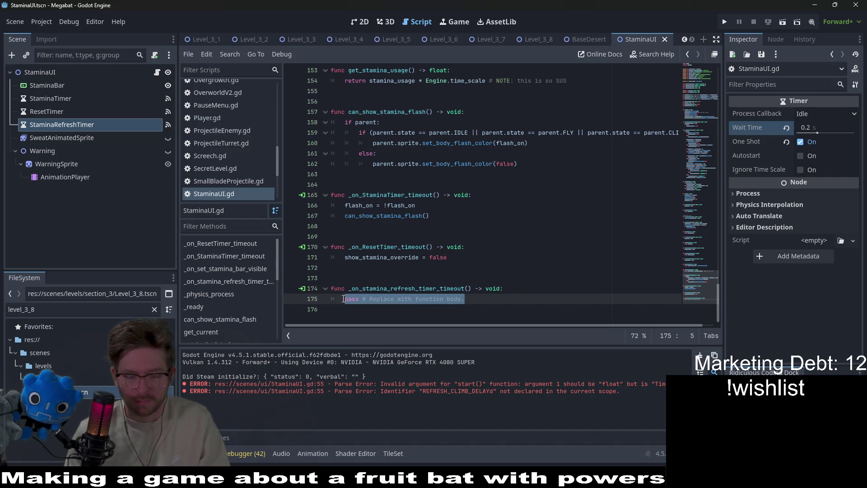
{"action": "type", "text": "ref"}
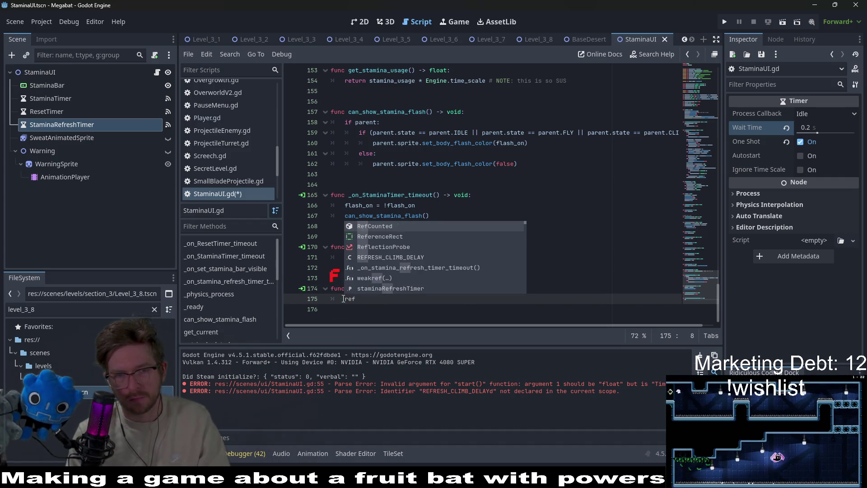
{"action": "key", "text": "BackSpace"}
{"action": "key", "text": "BackSpace"}
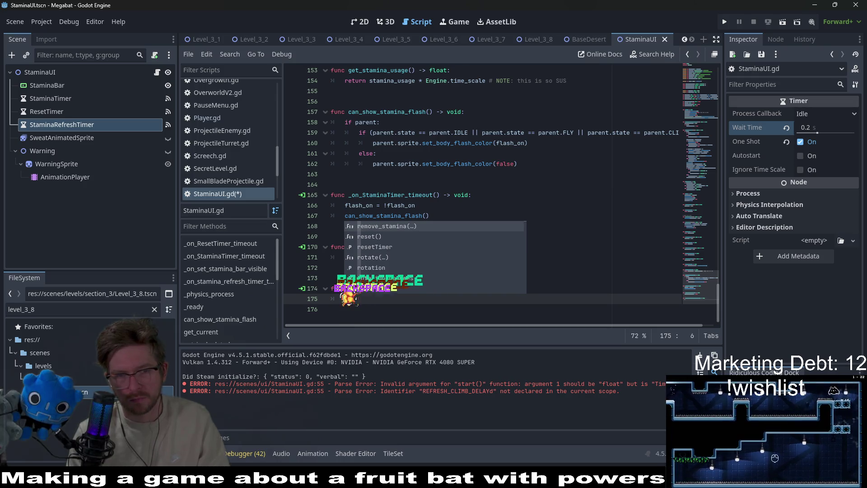
{"action": "key", "text": "BackSpace"}
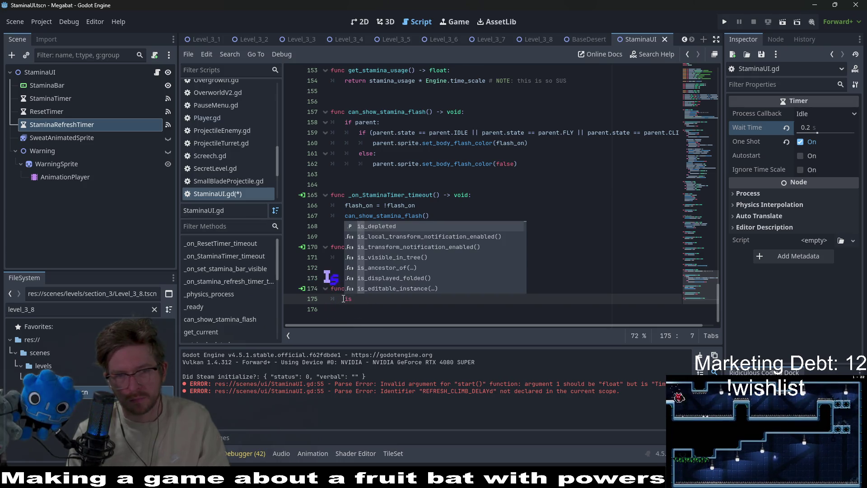
{"action": "key", "text": "BackSpace"}
{"action": "key", "text": "BackSpace"}
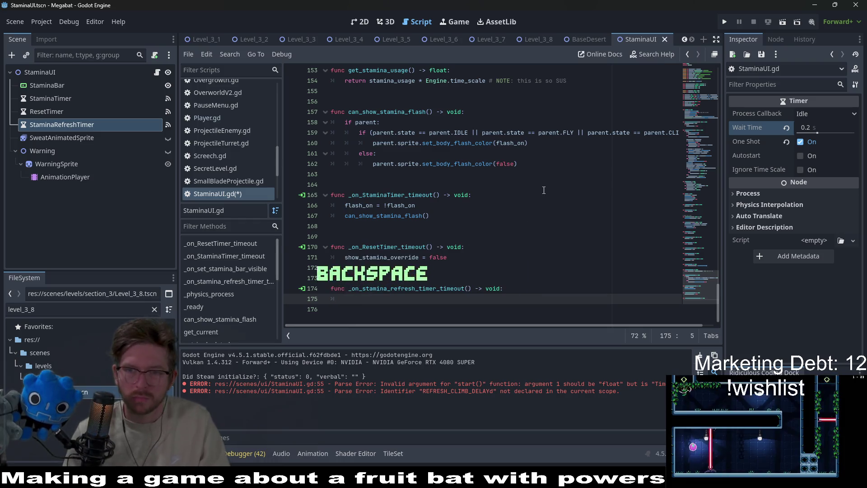
{"action": "left_click_drag", "start_coordinate": [715, 297], "coordinate": [715, 95]}
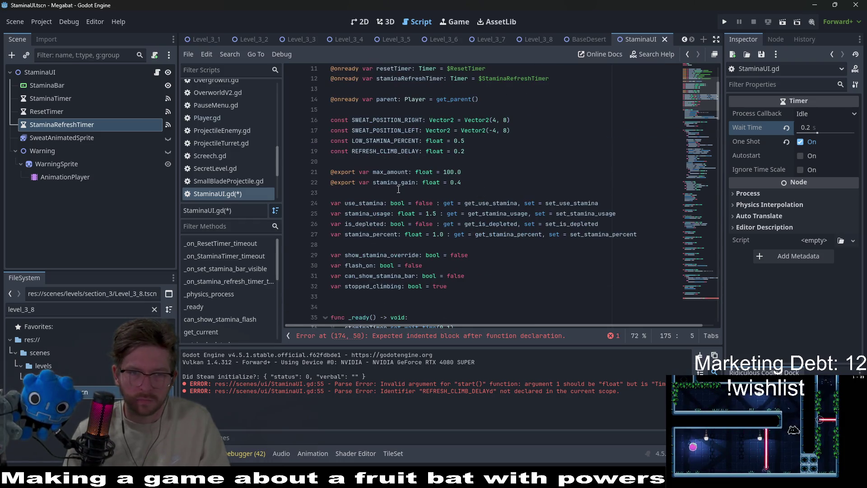
Step: Rename stopped_climbing to has_stopped_climbing on line 32 and line 53
{"action": "left_click", "coordinate": [367, 283]}
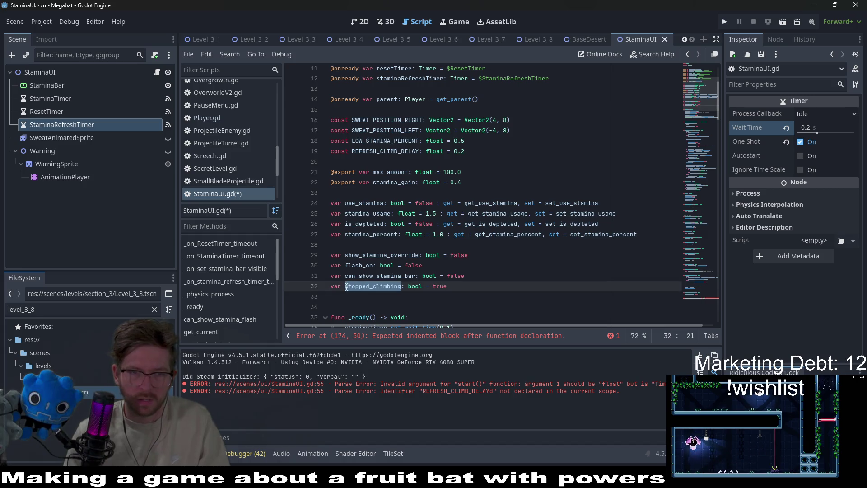
{"action": "type", "text": "has_"}
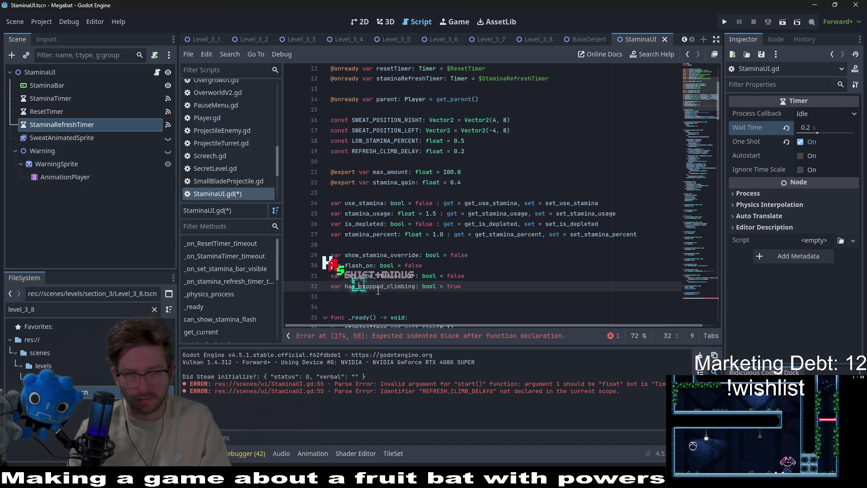
{"action": "double_click", "coordinate": [378, 289]}
{"action": "key", "text": "ctrl+c"}
{"action": "scroll", "coordinate": [407, 271], "scroll_direction": "down", "scroll_amount": 5}
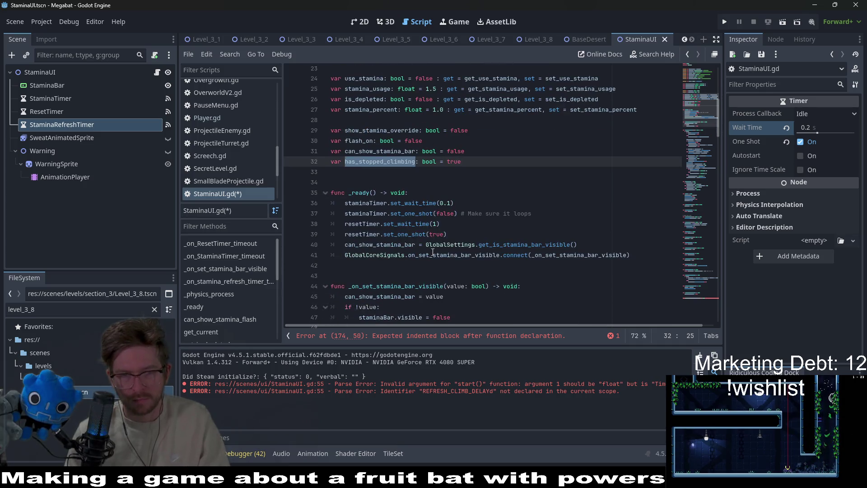
{"action": "scroll", "coordinate": [421, 265], "scroll_direction": "down", "scroll_amount": 20}
{"action": "left_click", "coordinate": [361, 301]}
{"action": "type", "text": "has_stopped_climbing = true"}
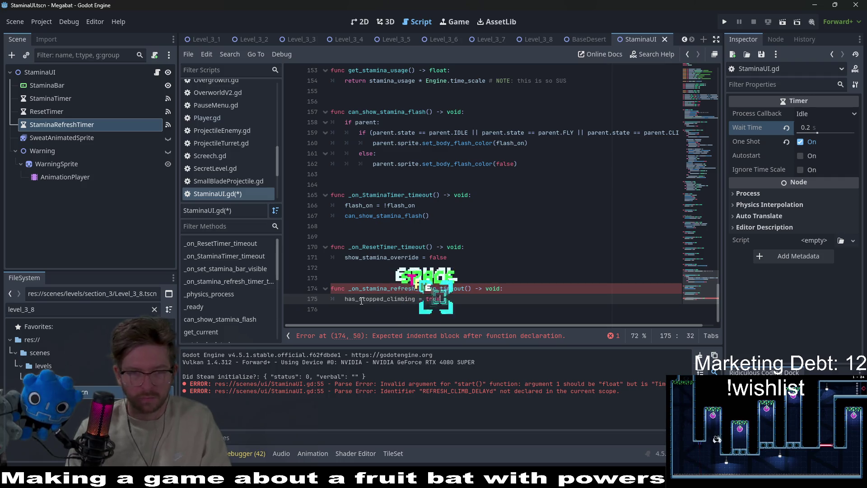
{"action": "left_click", "coordinate": [423, 337]}
{"action": "double_click", "coordinate": [393, 184]}
{"action": "key", "text": "ctrl+v"}
{"action": "left_click", "coordinate": [503, 185]}
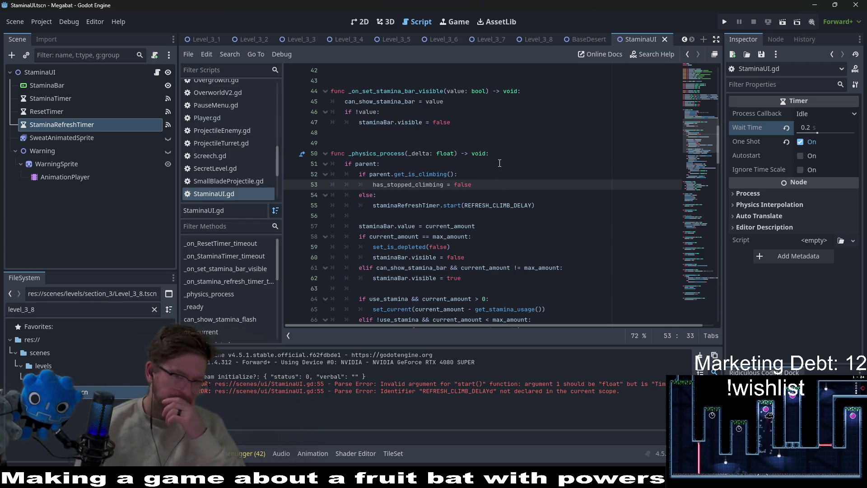
{"action": "left_click", "coordinate": [523, 167]}
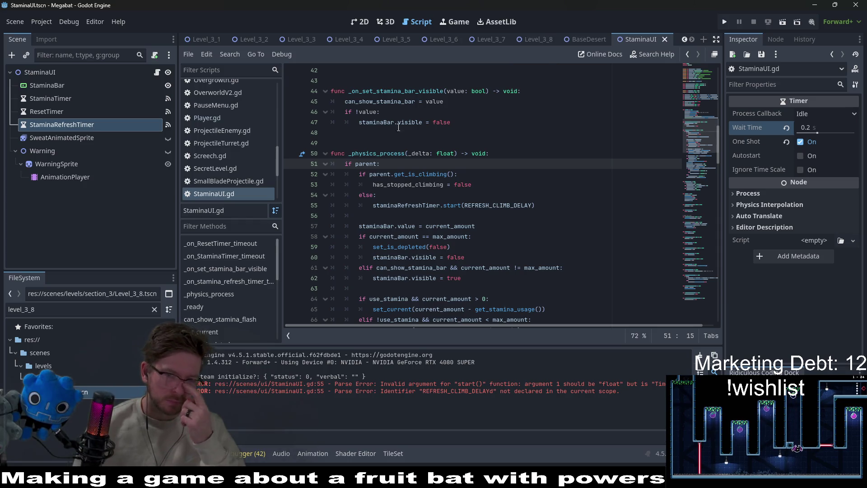
{"action": "double_click", "coordinate": [405, 184]}
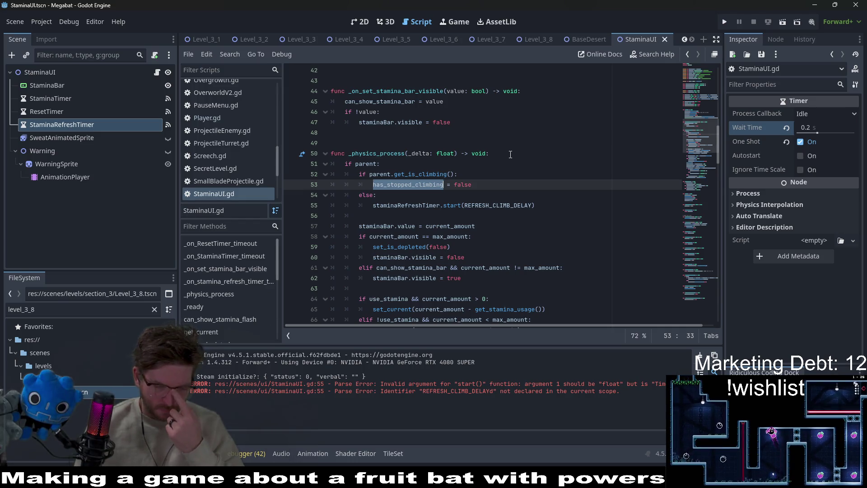
{"action": "scroll", "coordinate": [508, 157], "scroll_direction": "down", "scroll_amount": 2}
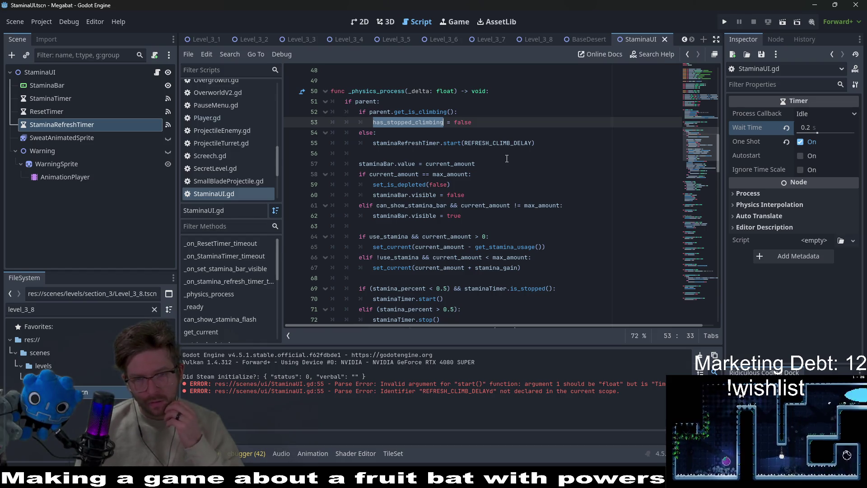
{"action": "scroll", "coordinate": [507, 158], "scroll_direction": "down", "scroll_amount": 3}
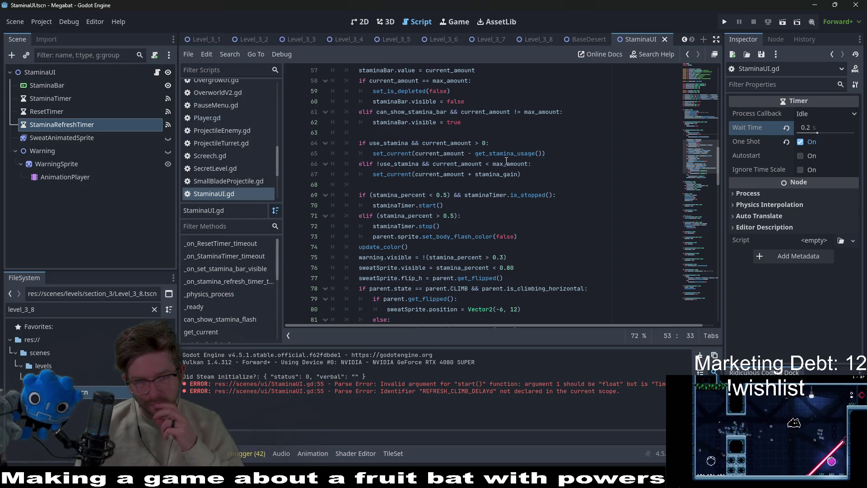
{"action": "scroll", "coordinate": [506, 163], "scroll_direction": "down", "scroll_amount": 2}
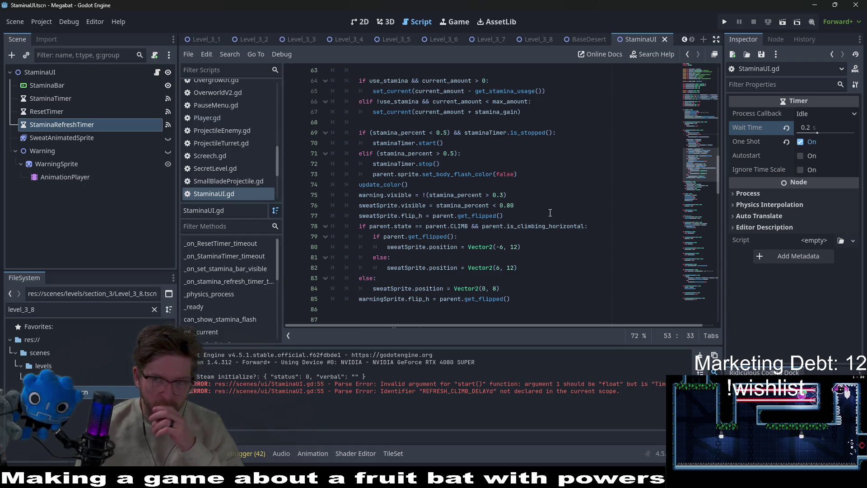
{"action": "left_click", "coordinate": [833, 127]}
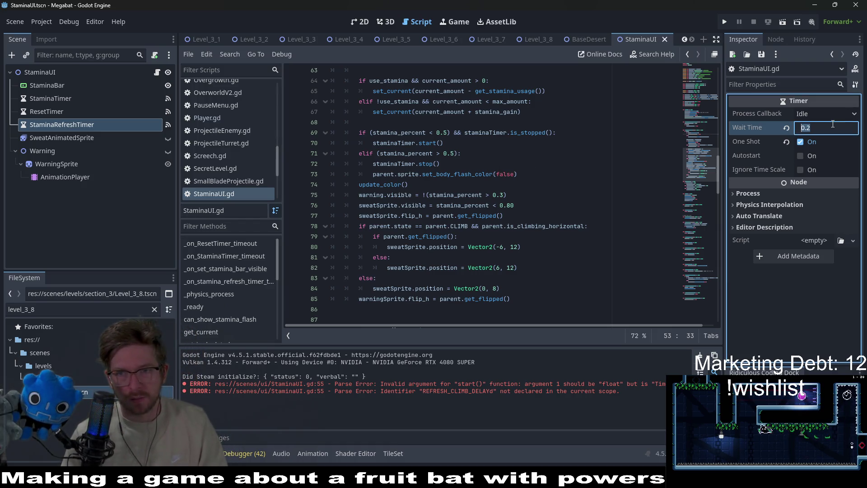
{"action": "left_click", "coordinate": [518, 220]}
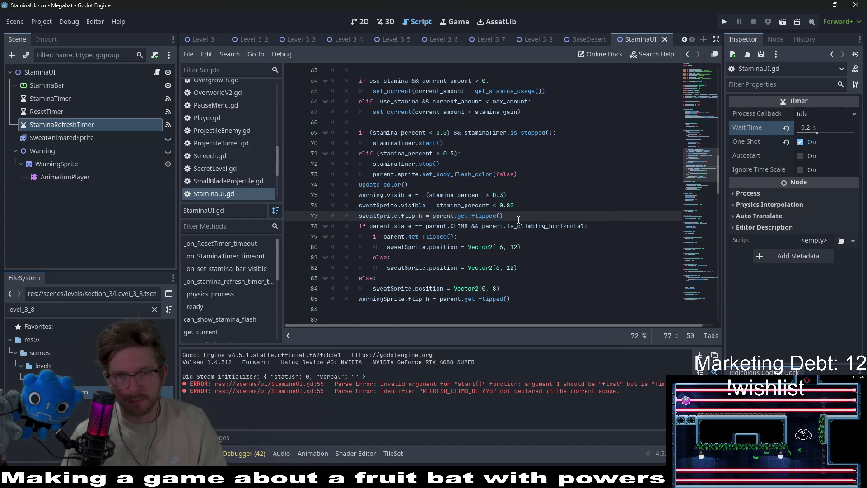
Step: Append '&& has_stopped_climbing' to line 66's stamina regain condition and save the script
{"action": "scroll", "coordinate": [518, 219], "scroll_direction": "down", "scroll_amount": 2}
{"action": "scroll", "coordinate": [519, 220], "scroll_direction": "down", "scroll_amount": 1}
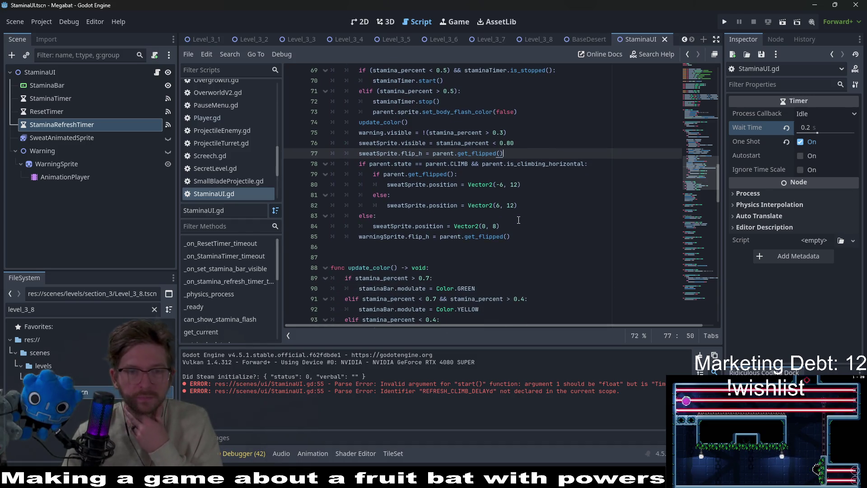
{"action": "scroll", "coordinate": [518, 220], "scroll_direction": "down", "scroll_amount": 2}
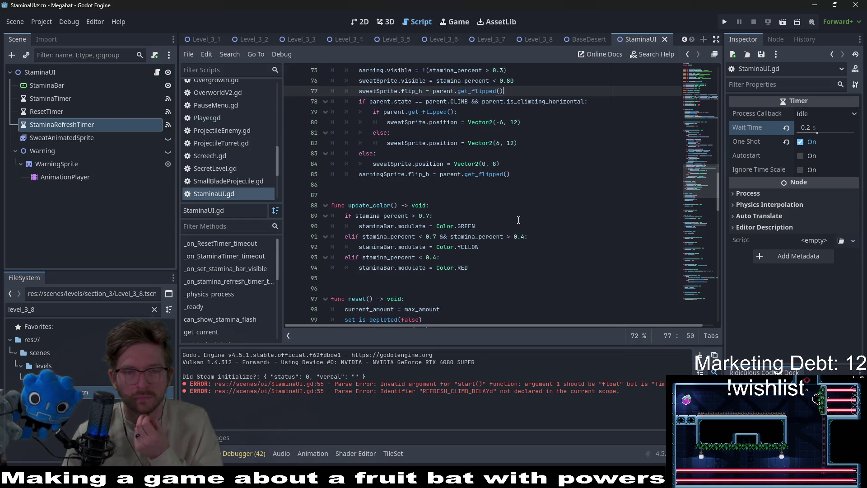
{"action": "scroll", "coordinate": [518, 220], "scroll_direction": "down", "scroll_amount": 3}
{"action": "scroll", "coordinate": [519, 220], "scroll_direction": "up", "scroll_amount": 10}
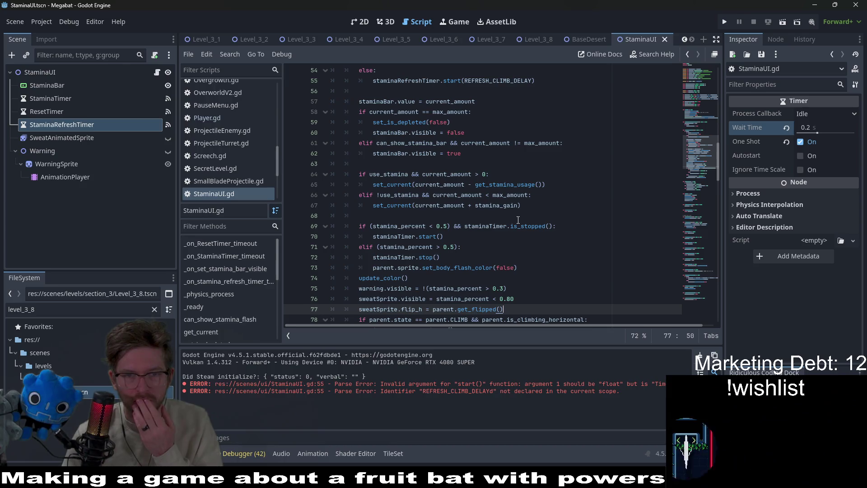
{"action": "left_click", "coordinate": [480, 204]}
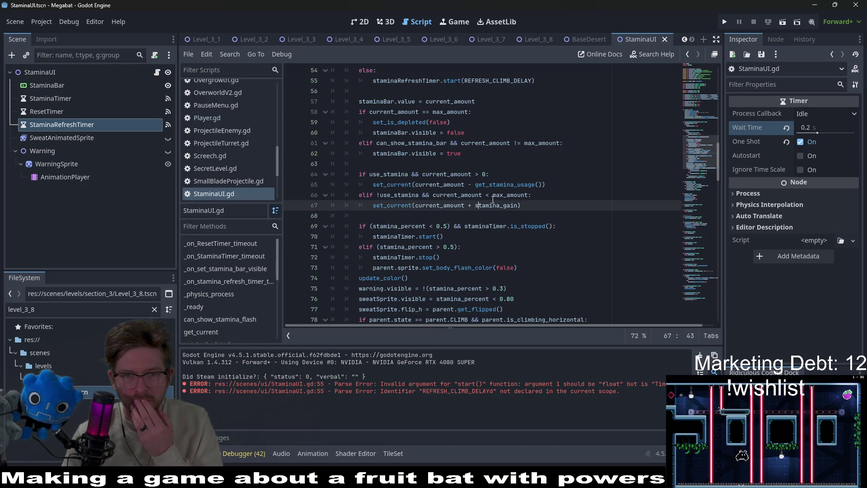
{"action": "left_click", "coordinate": [540, 197]}
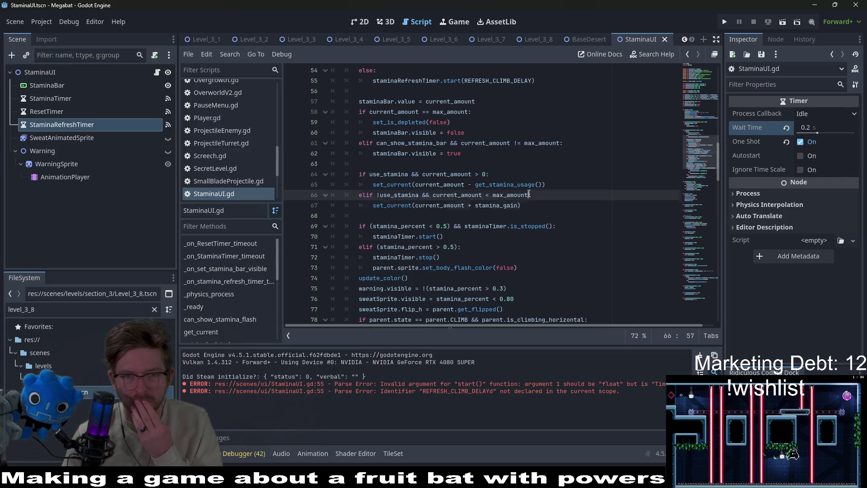
{"action": "type", "text": "**"}
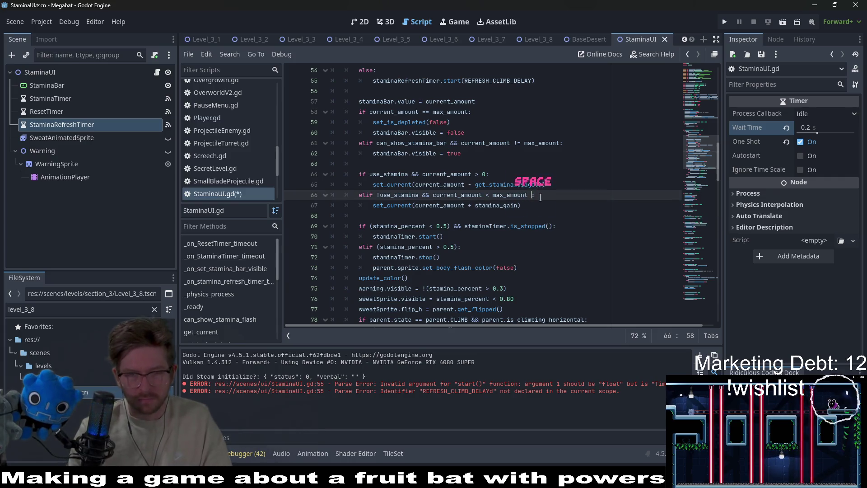
{"action": "key", "text": "ctrl+v"}
{"action": "key", "text": "ctrl+z"}
{"action": "key", "text": "ctrl+z"}
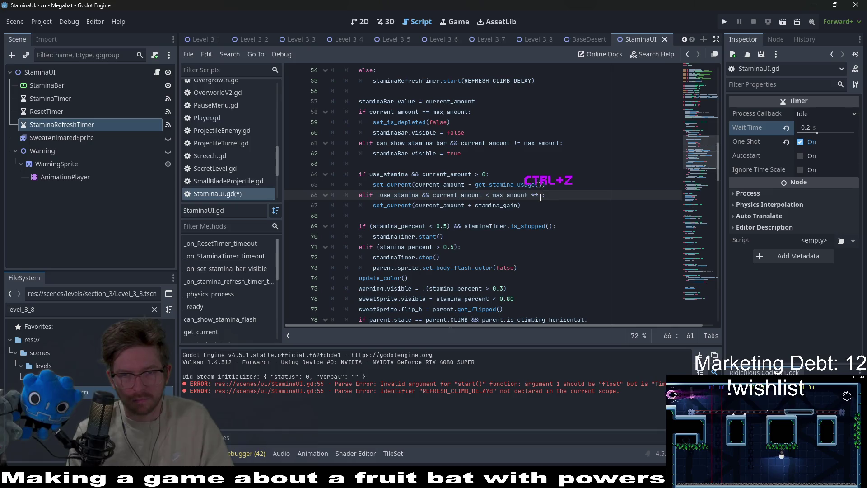
{"action": "type", "text": "&&"}
{"action": "key", "text": "BackSpace"}
{"action": "key", "text": "BackSpace"}
{"action": "type", "text": "&&"}
{"action": "key", "text": "ctrl+v"}
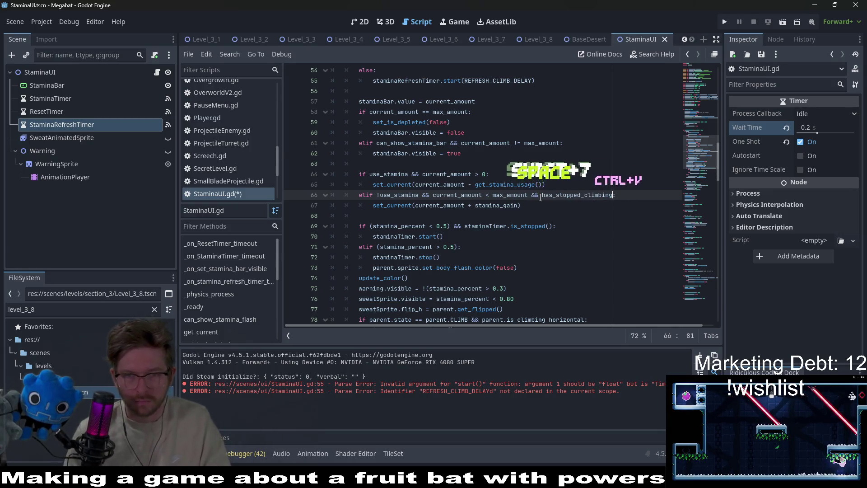
{"action": "left_click", "coordinate": [630, 175]}
{"action": "key", "text": "ctrl+s"}
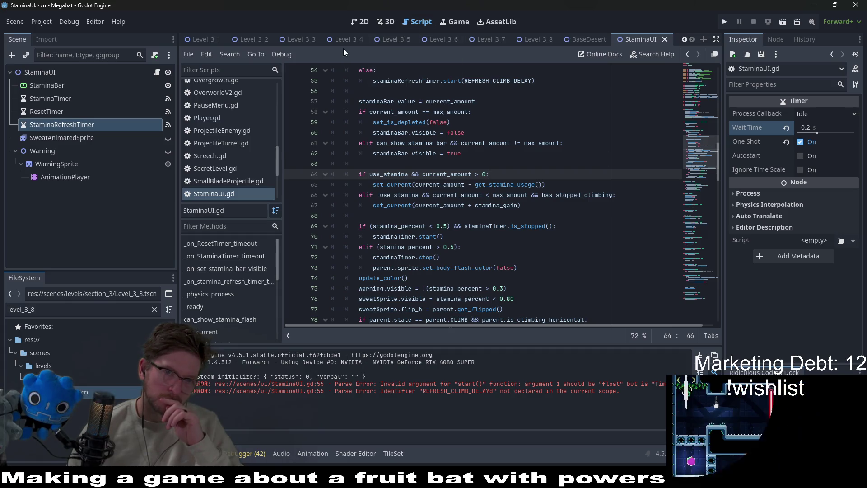
Step: Run Level_3_8 with F6, fly the bat around the spiked pillar, then close the game
{"action": "left_click", "coordinate": [529, 39]}
{"action": "left_click", "coordinate": [365, 22]}
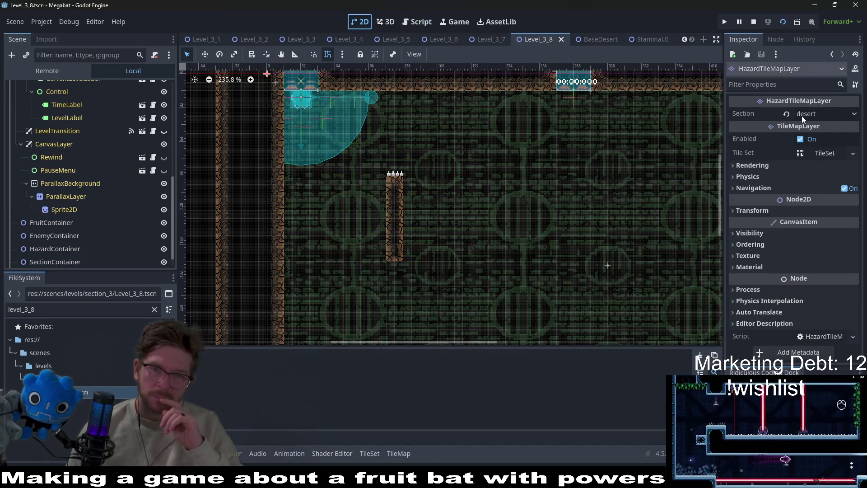
{"action": "key", "text": "F6"}
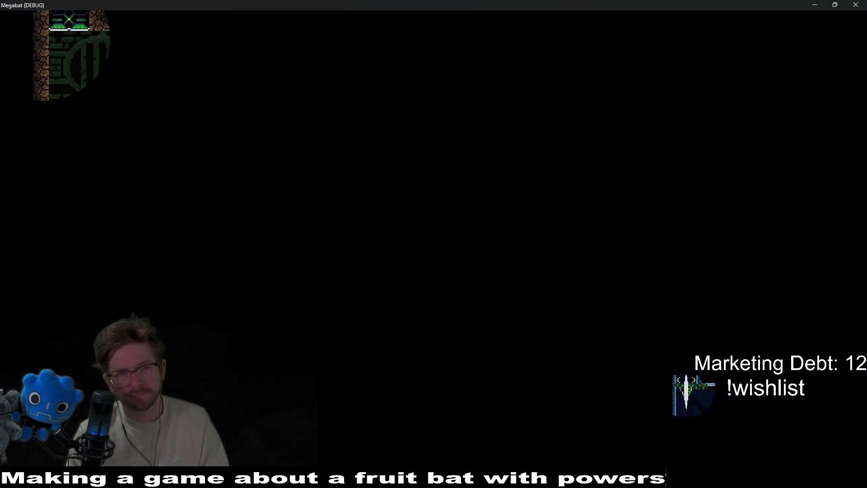
{"action": "key", "text": "Right"}
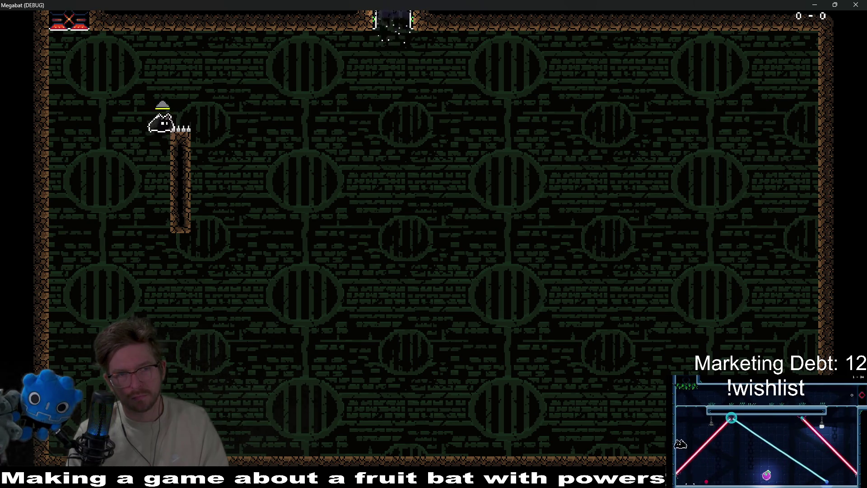
{"action": "key", "text": "Left"}
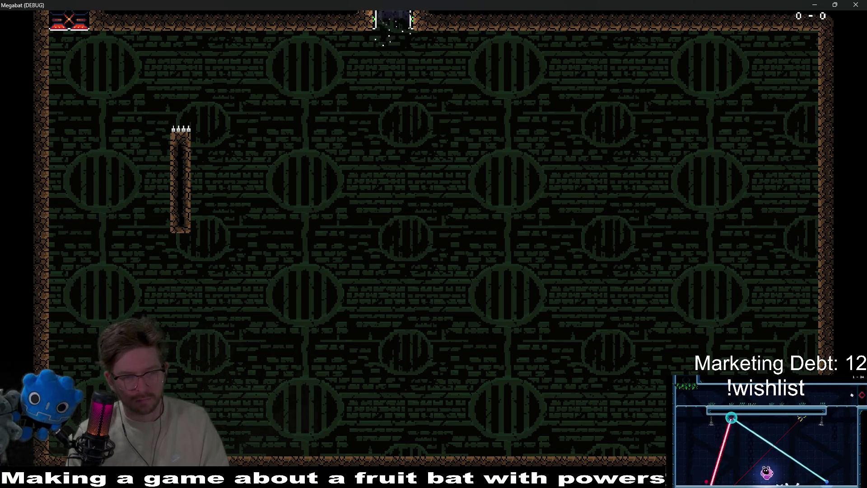
{"action": "key", "text": "space"}
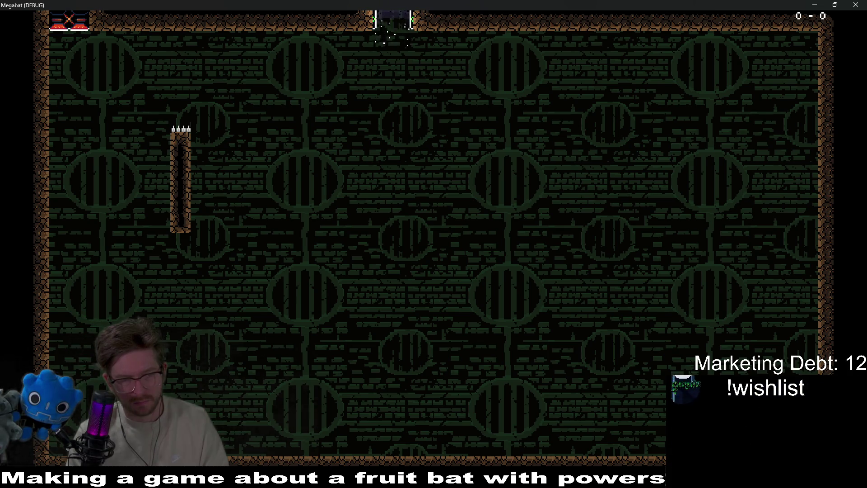
{"action": "left_click", "coordinate": [859, 4]}
Step: Look through Player.gd's variables and _physics_process, placing the caret after audio_manager()
{"action": "left_click", "coordinate": [419, 23]}
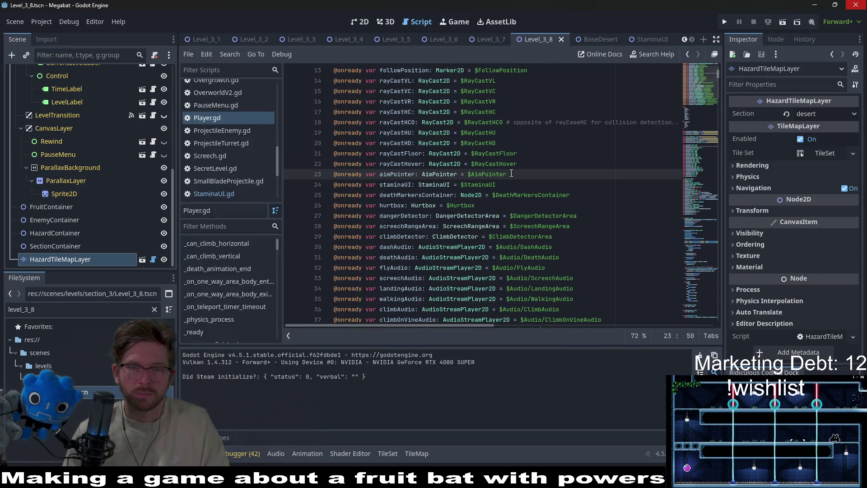
{"action": "scroll", "coordinate": [511, 174], "scroll_direction": "down", "scroll_amount": 5}
{"action": "scroll", "coordinate": [511, 173], "scroll_direction": "down", "scroll_amount": 15}
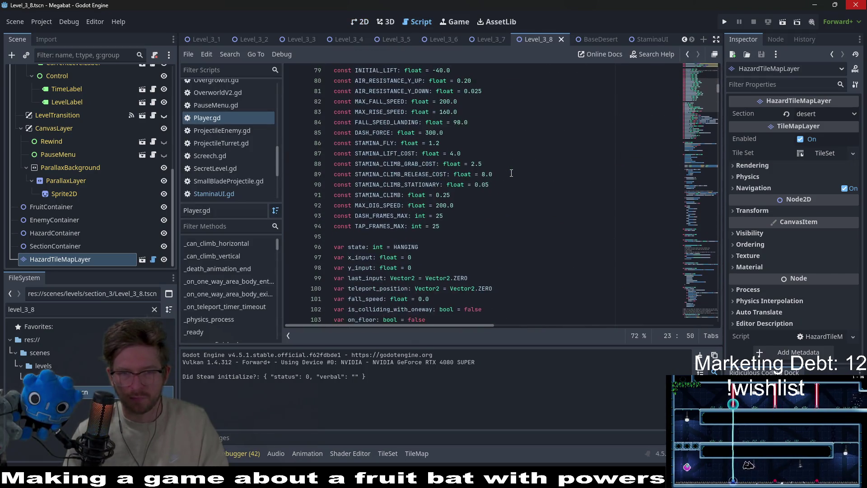
{"action": "scroll", "coordinate": [511, 173], "scroll_direction": "down", "scroll_amount": 5}
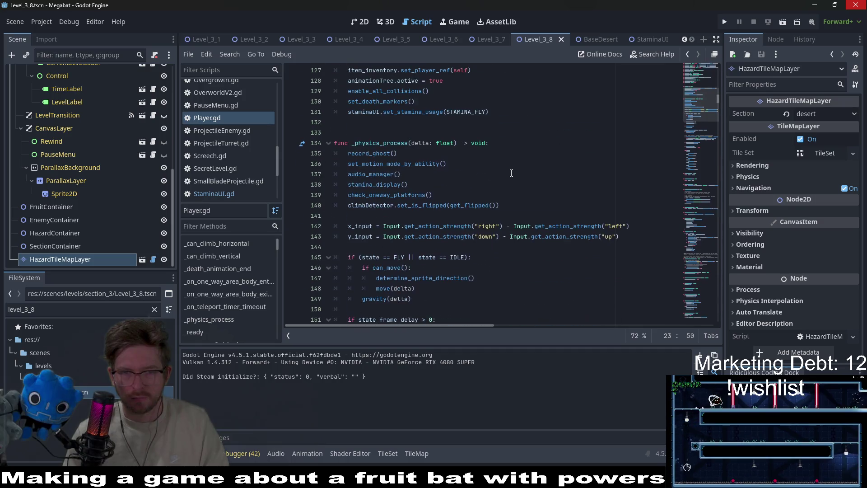
{"action": "left_click", "coordinate": [511, 173]}
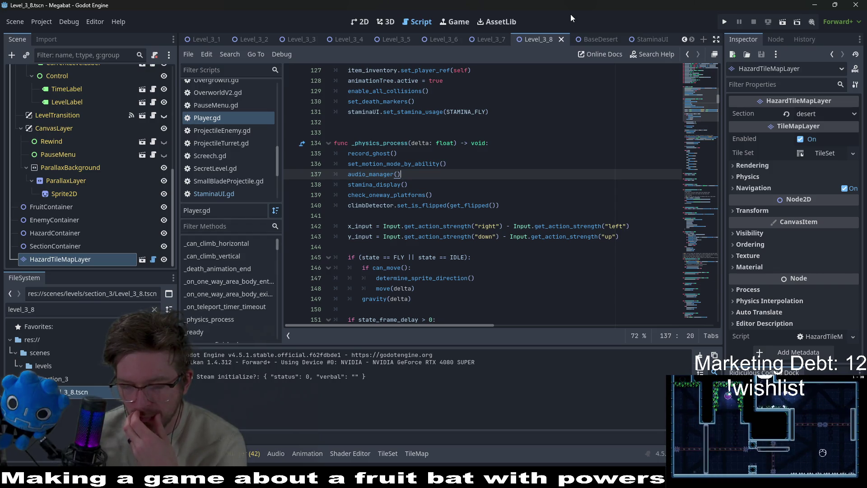
{"action": "scroll", "coordinate": [571, 169], "scroll_direction": "up", "scroll_amount": 8}
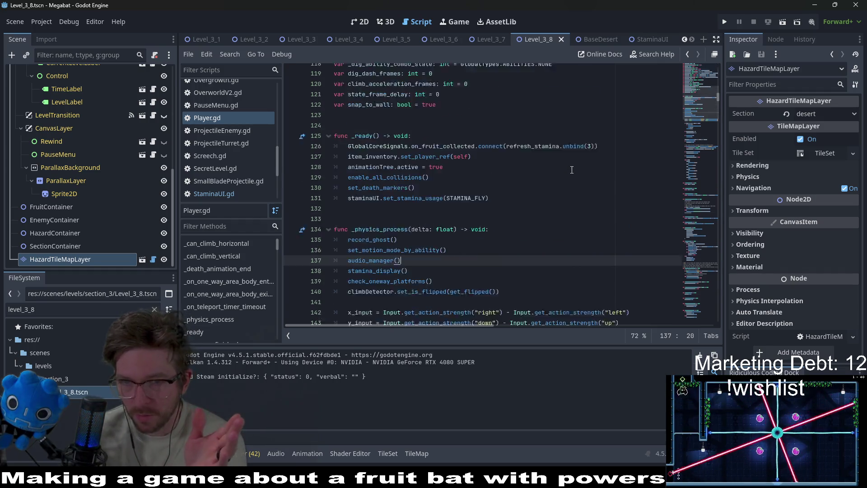
{"action": "scroll", "coordinate": [572, 170], "scroll_direction": "up", "scroll_amount": 5}
{"action": "left_click", "coordinate": [238, 193]}
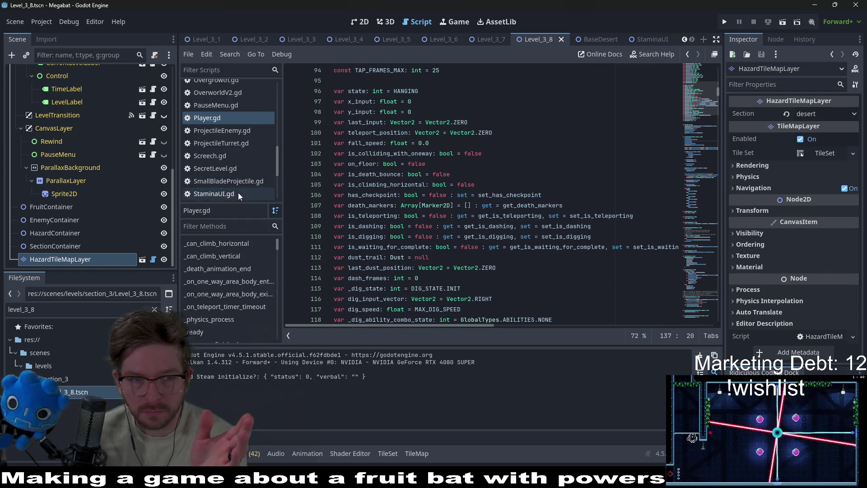
Step: Review the has_stopped_climbing, get_is_climbing() and timer-start lines, then begin rewriting line 54's else
{"action": "double_click", "coordinate": [608, 195]}
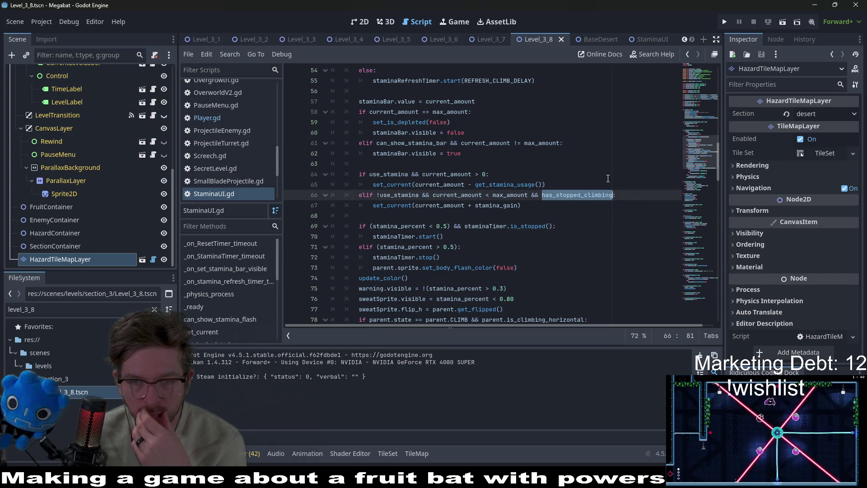
{"action": "scroll", "coordinate": [608, 179], "scroll_direction": "up", "scroll_amount": 2}
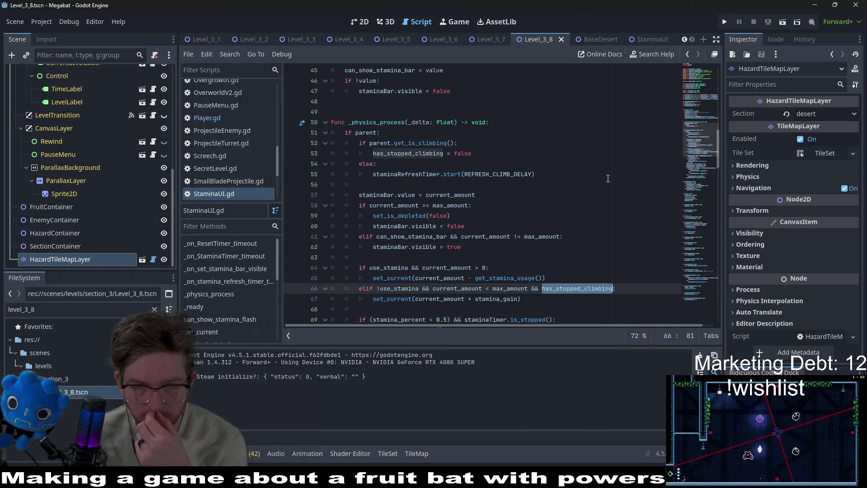
{"action": "left_click", "coordinate": [544, 176]}
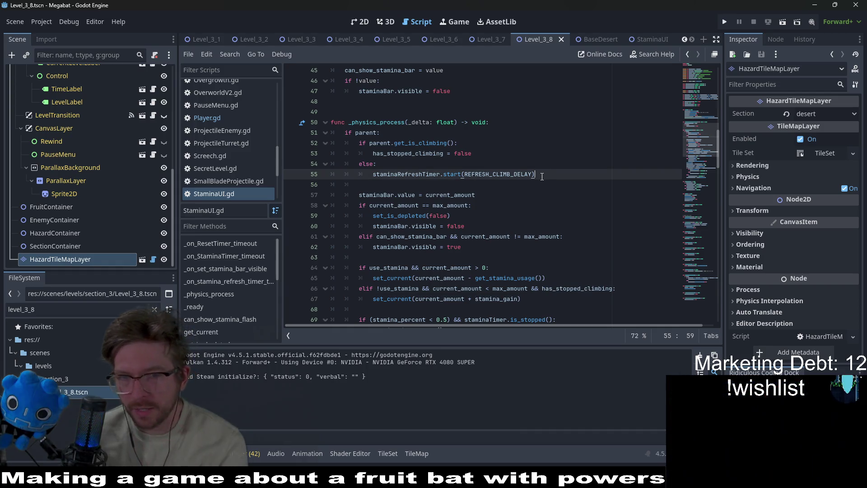
{"action": "key", "text": "shift+Down"}
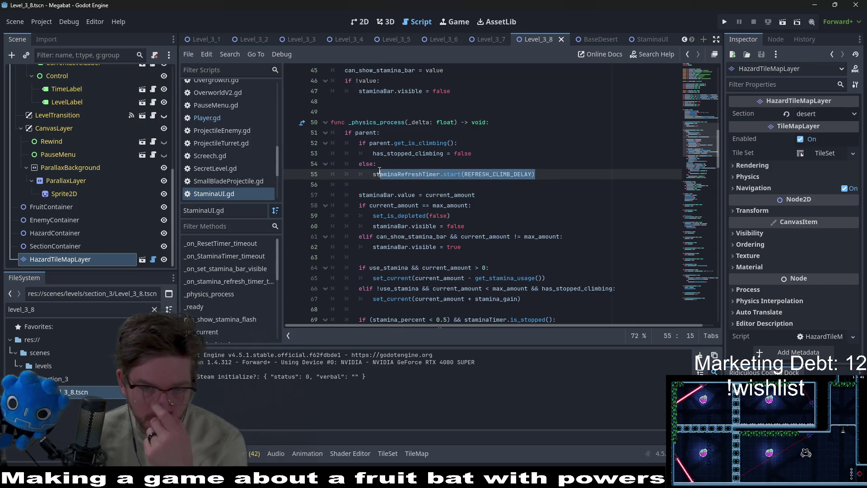
{"action": "left_click", "coordinate": [375, 174], "text": "shift"}
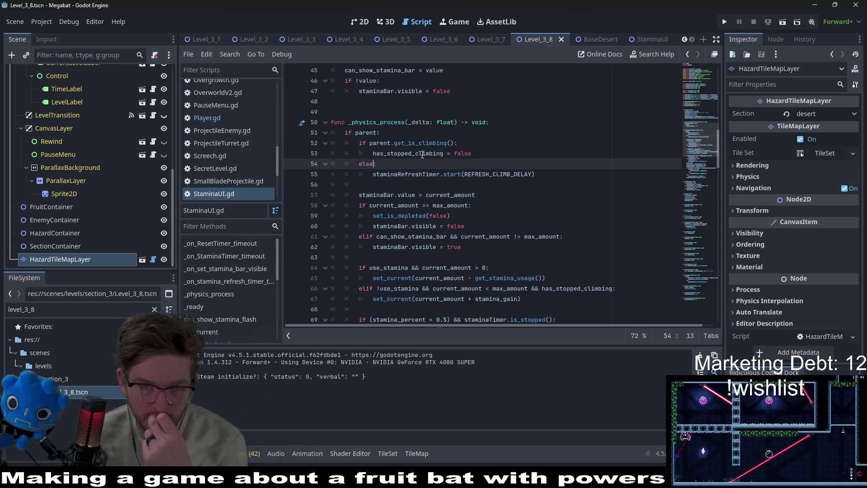
{"action": "double_click", "coordinate": [407, 154]}
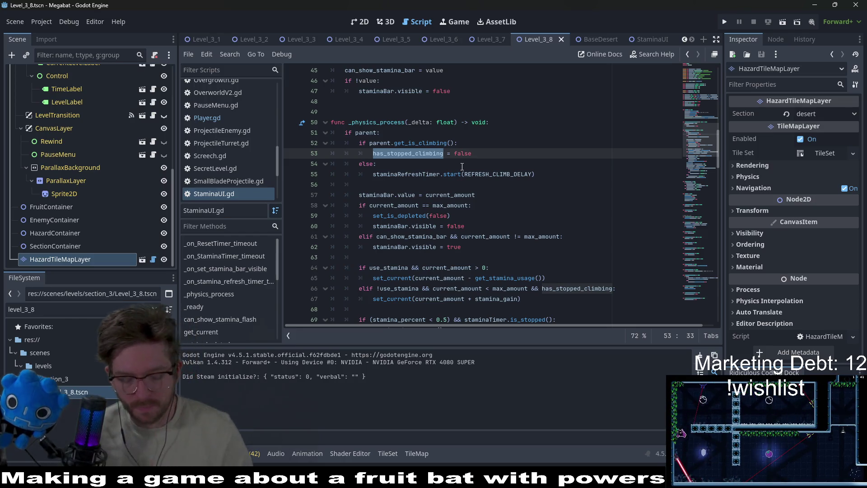
{"action": "left_click_drag", "start_coordinate": [452, 143], "coordinate": [369, 143]}
{"action": "key", "text": "ctrl+c"}
{"action": "mouse_move", "coordinate": [440, 149]}
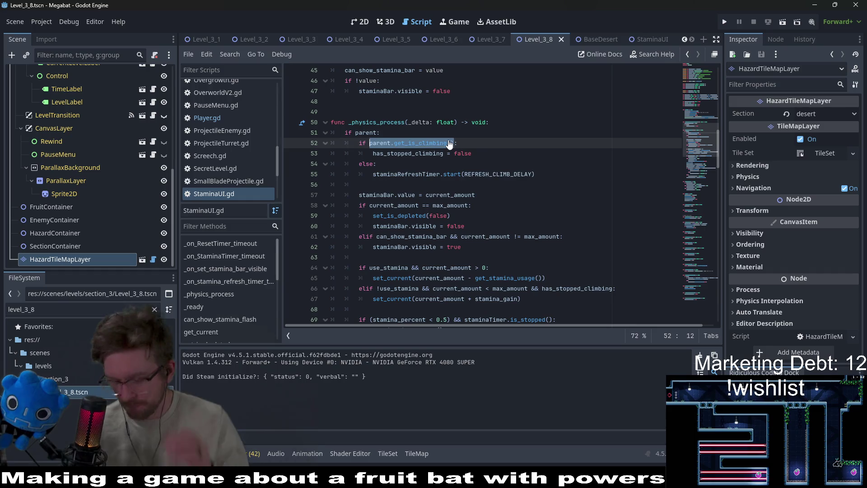
{"action": "left_click", "coordinate": [404, 163]}
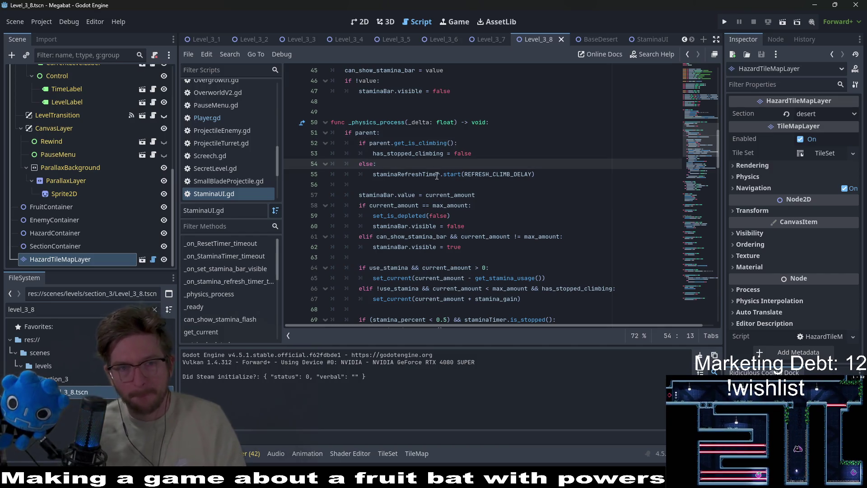
{"action": "key", "text": "BackSpace"}
{"action": "key", "text": "BackSpace"}
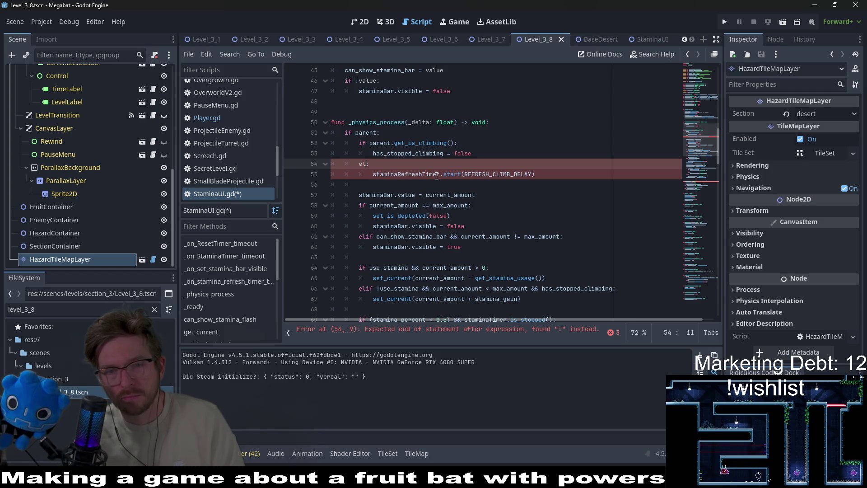
Step: Give line 54 the condition !parent.get_is_climbing() && staminaRefreshTimer.is_stopped()
{"action": "type", "text": "se"}
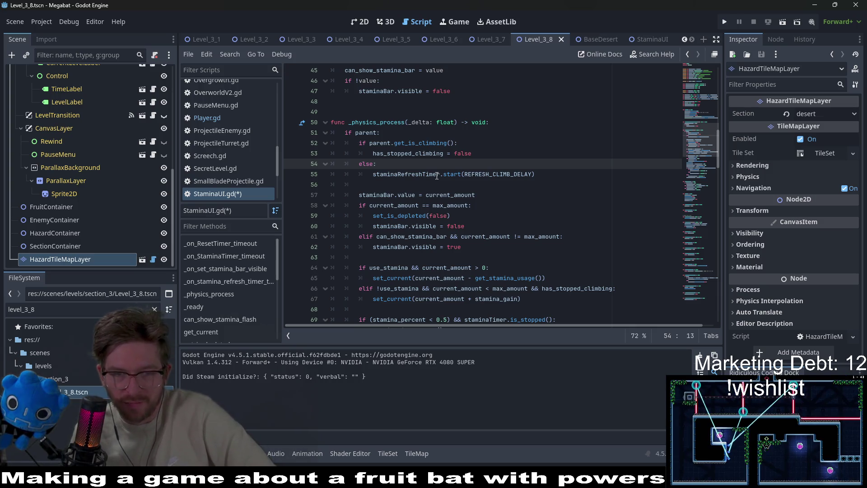
{"action": "mouse_move", "coordinate": [437, 176]}
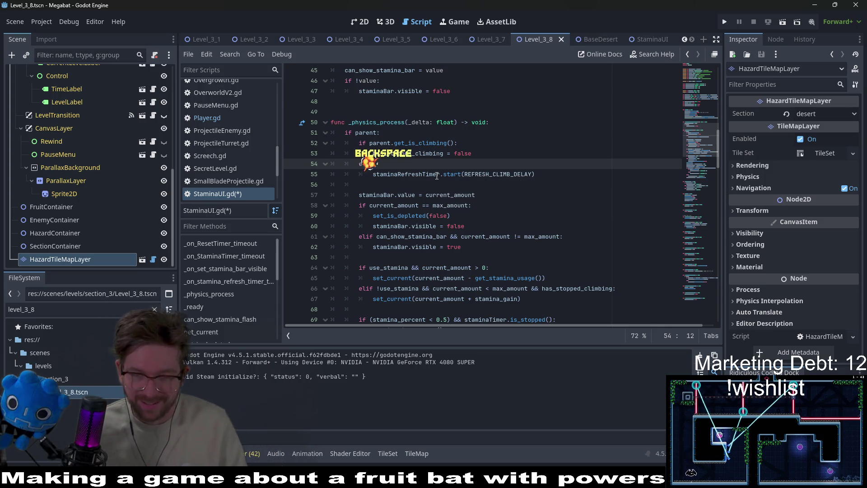
{"action": "key", "text": "ctrl+v"}
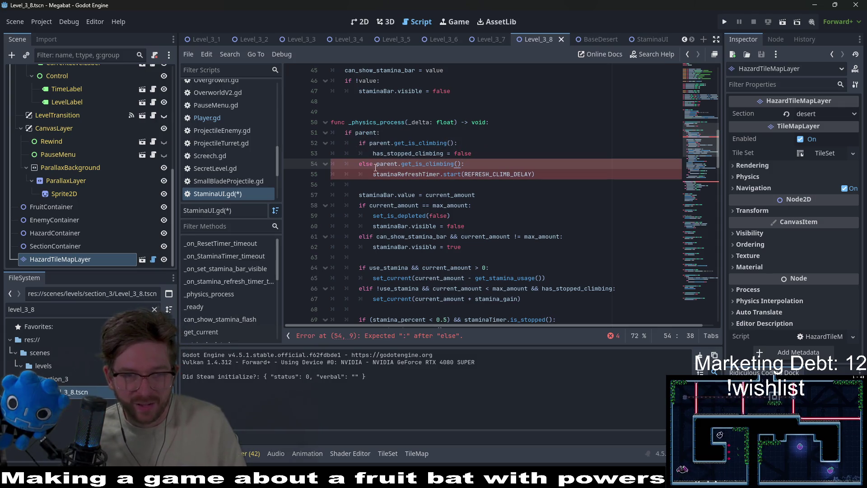
{"action": "type", "text": "!"}
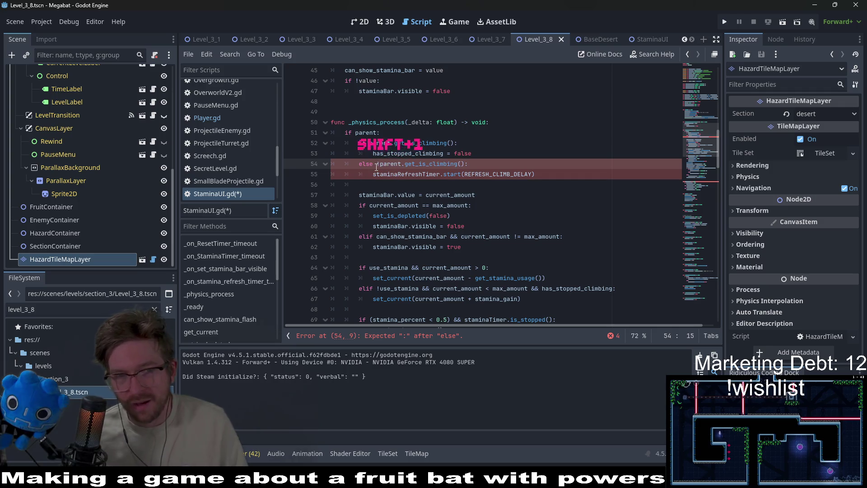
{"action": "type", "text": " && "}
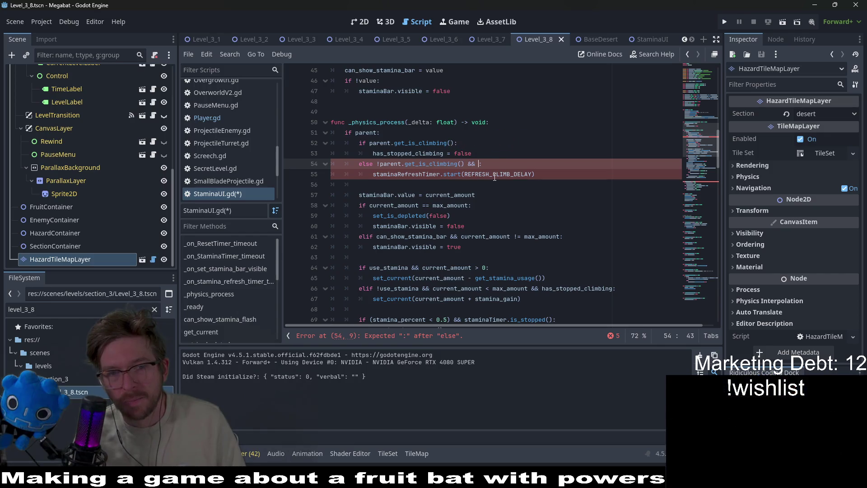
{"action": "type", "text": "staminR"}
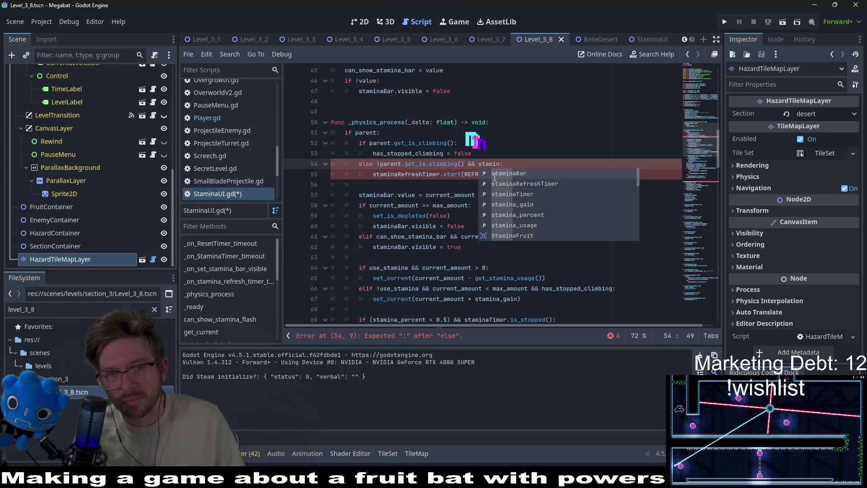
{"action": "key", "text": "Return"}
{"action": "type", "text": ".is"}
{"action": "key", "text": "Return"}
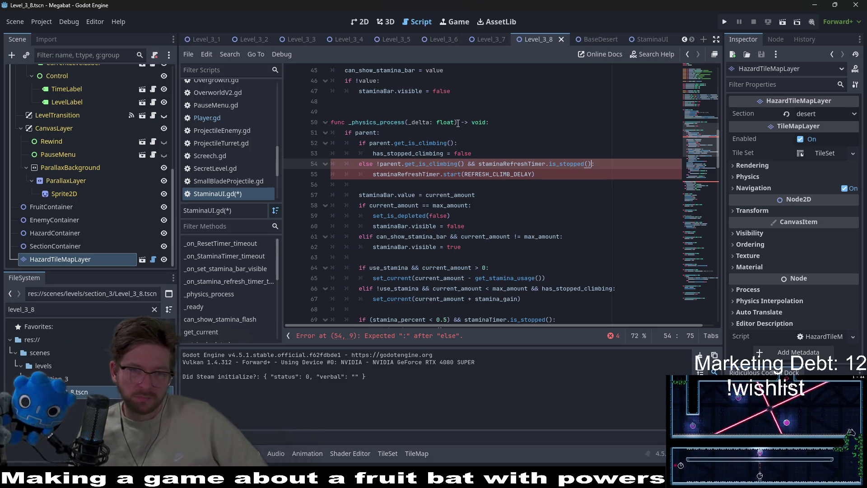
Step: Turn line 54's else into elif and highlight has_stopped_climbing on line 53
{"action": "left_click", "coordinate": [373, 164]}
{"action": "key", "text": "BackSpace"}
{"action": "key", "text": "BackSpace"}
{"action": "type", "text": "if"}
{"action": "left_click", "coordinate": [440, 154]}
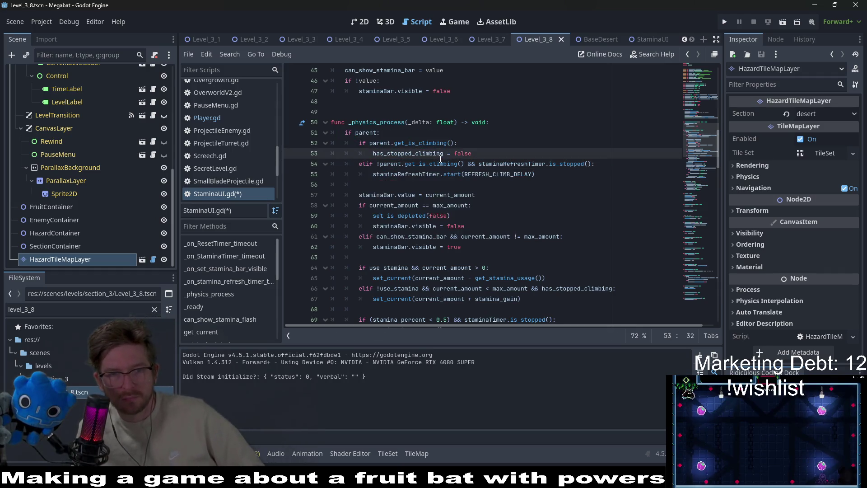
{"action": "double_click", "coordinate": [428, 154]}
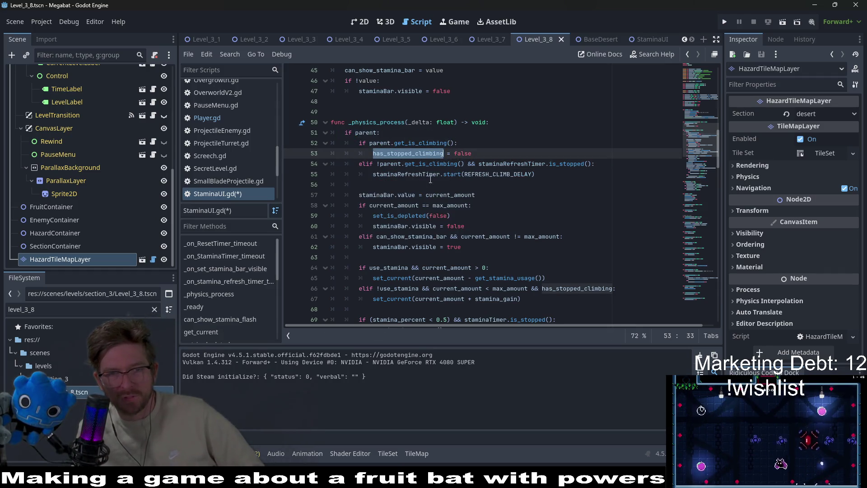
{"action": "left_click_drag", "start_coordinate": [464, 162], "coordinate": [377, 167]}
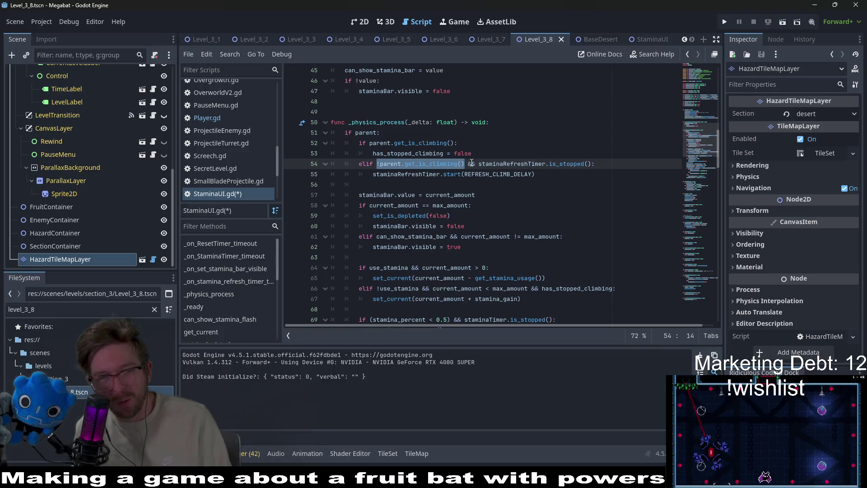
{"action": "type", "text": "!"}
{"action": "left_click", "coordinate": [427, 174]}
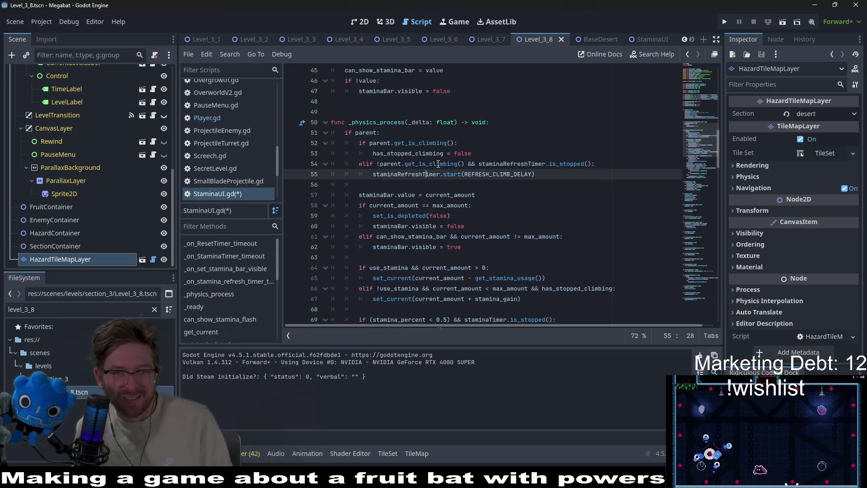
{"action": "left_click", "coordinate": [438, 163]}
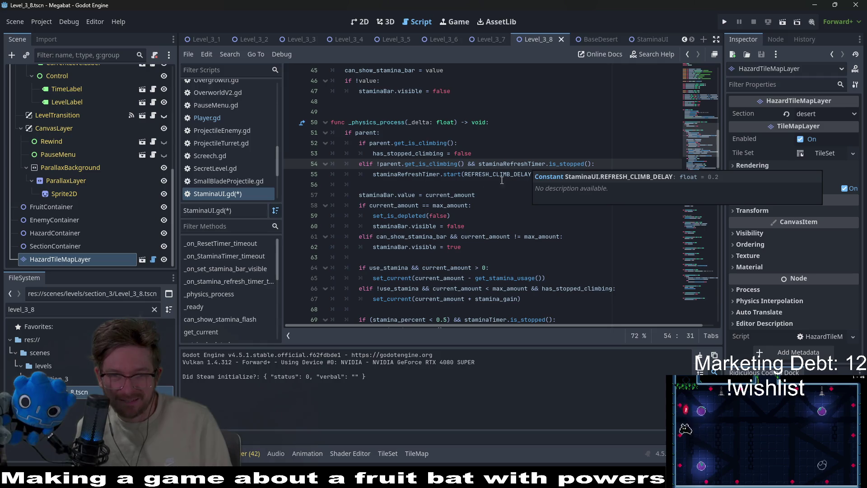
{"action": "left_click", "coordinate": [407, 174]}
{"action": "double_click", "coordinate": [430, 163]}
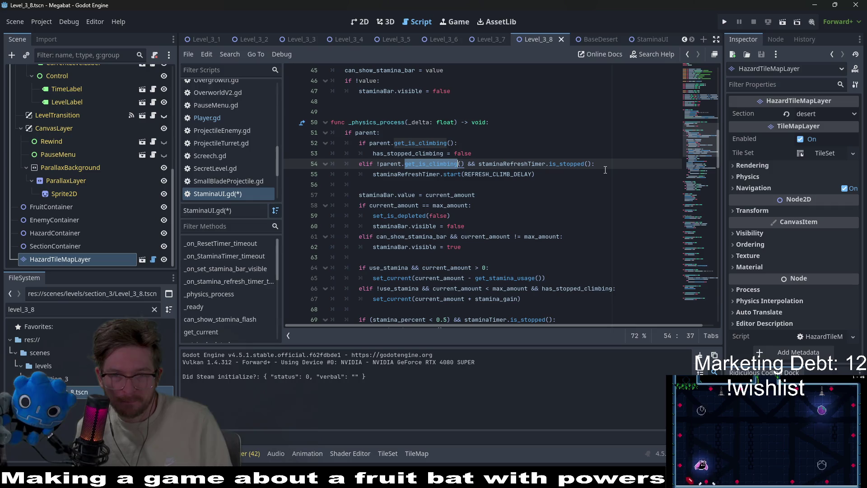
{"action": "double_click", "coordinate": [488, 175]}
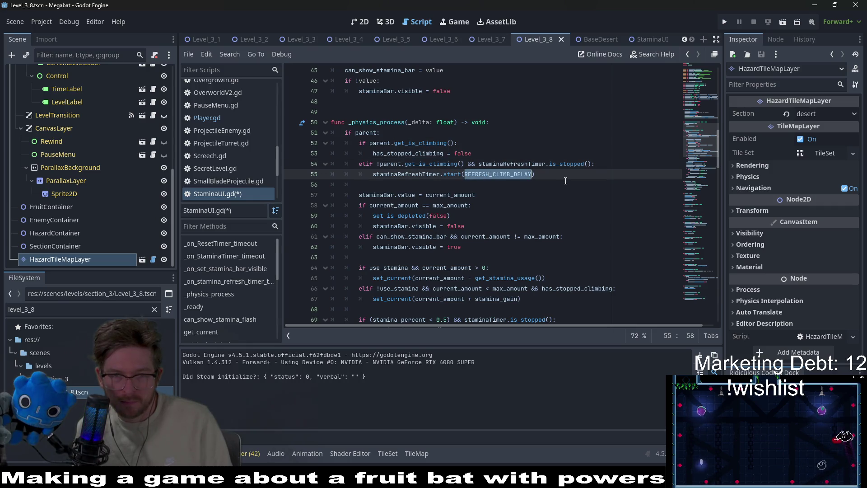
{"action": "left_click", "coordinate": [571, 176]}
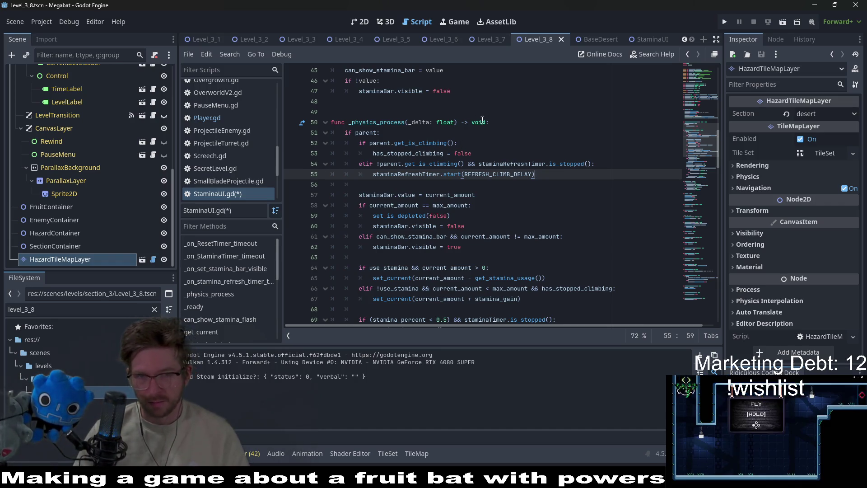
{"action": "left_click", "coordinate": [443, 122]}
{"action": "key", "text": "Down"}
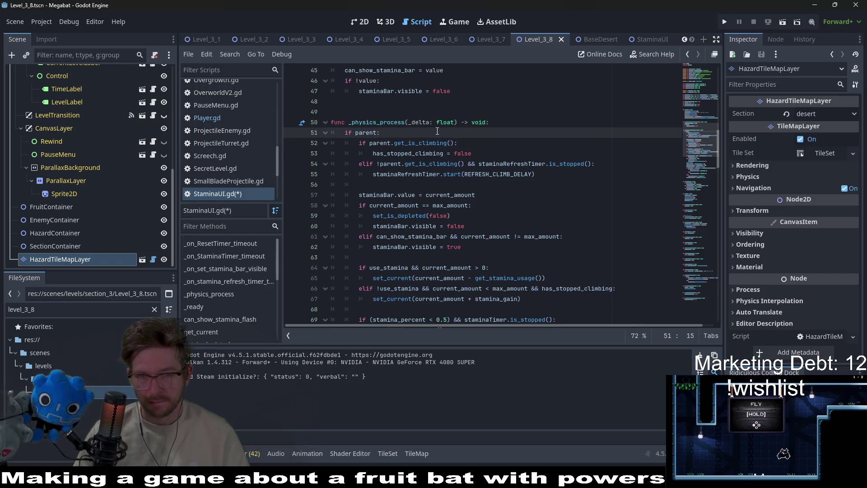
{"action": "left_click", "coordinate": [438, 184]}
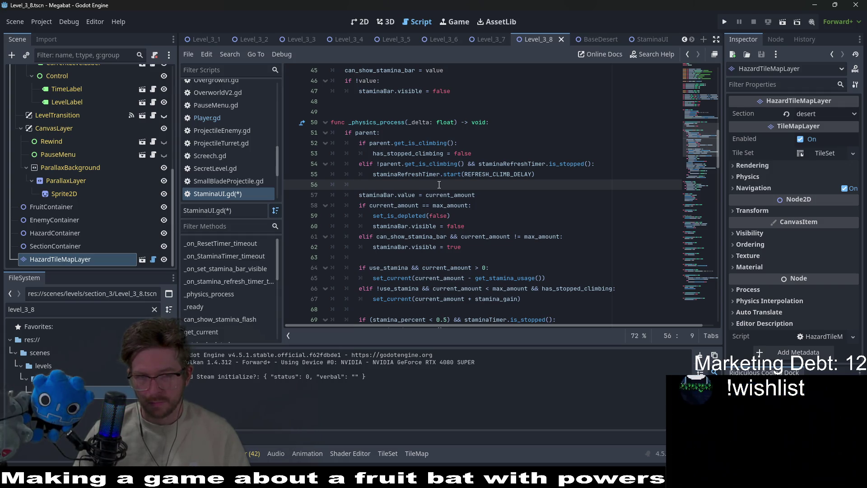
{"action": "key", "text": "Return"}
{"action": "key", "text": "Return"}
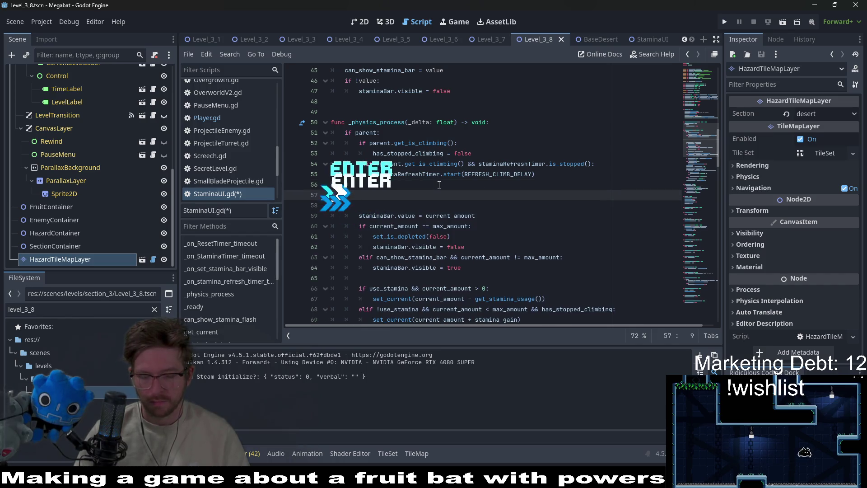
{"action": "type", "text": "var"}
{"action": "key", "text": "BackSpace"}
{"action": "key", "text": "BackSpace"}
{"action": "key", "text": "BackSpace"}
{"action": "key", "text": "BackSpace"}
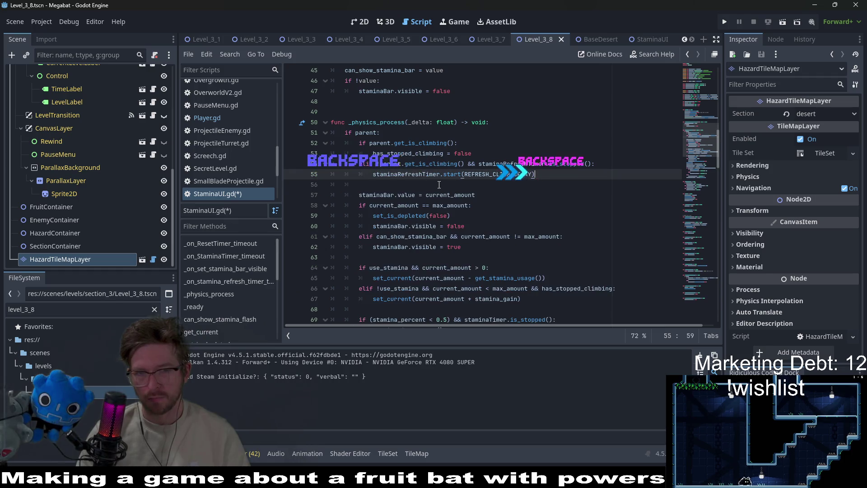
{"action": "scroll", "coordinate": [378, 144], "scroll_direction": "up", "scroll_amount": 5}
{"action": "scroll", "coordinate": [378, 143], "scroll_direction": "up", "scroll_amount": 4}
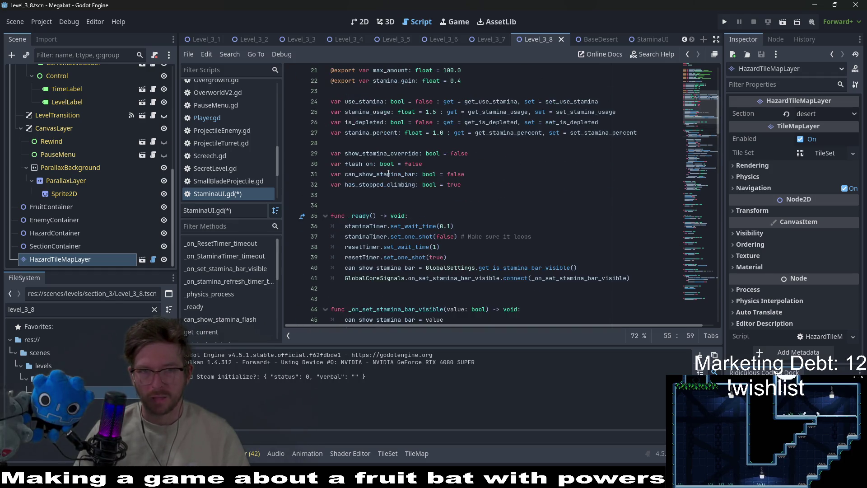
Step: Declare var last_player_state: int = Player.NONE on line 33 and check Player's NONE state
{"action": "left_click", "coordinate": [379, 194]}
{"action": "type", "text": "var las_"}
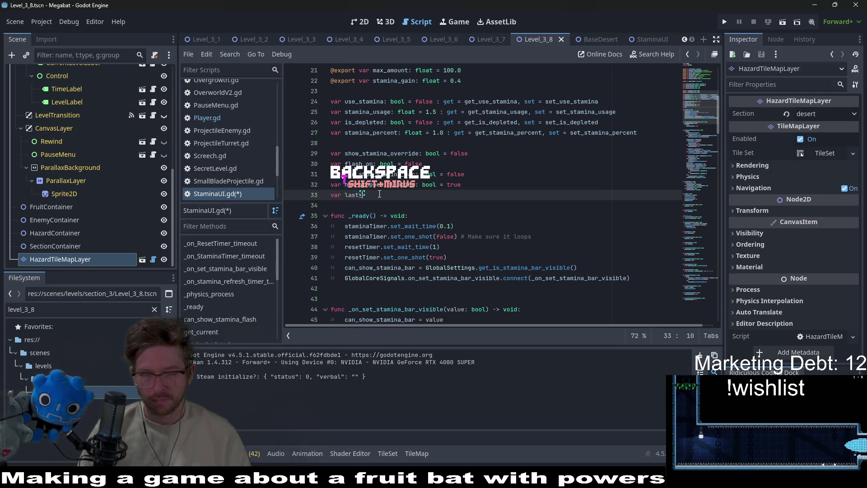
{"action": "type", "text": "_po_po"}
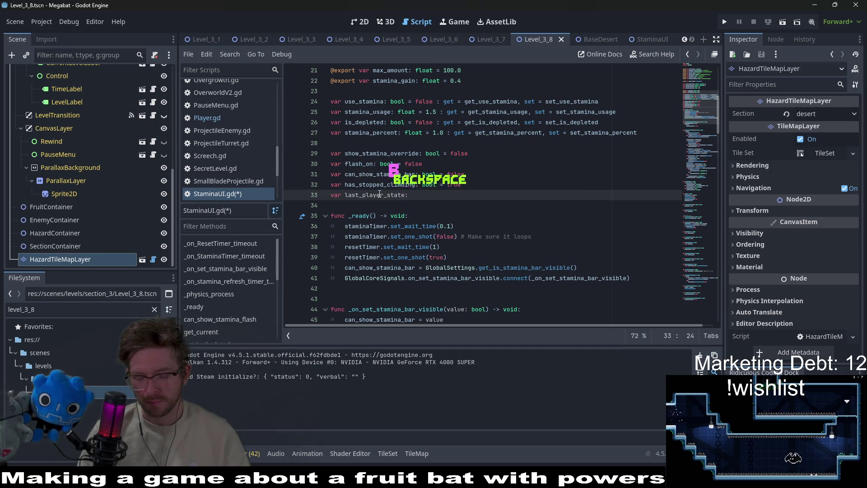
{"action": "type", "text": "r.S"}
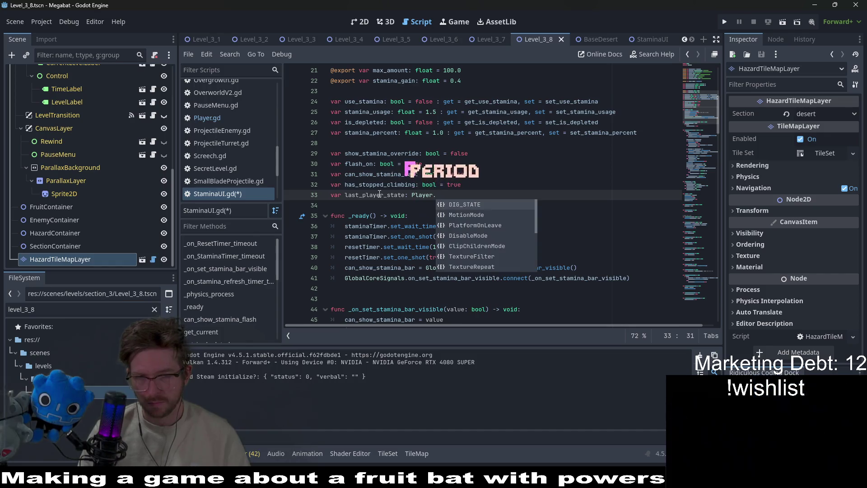
{"action": "key", "text": "BackSpace"}
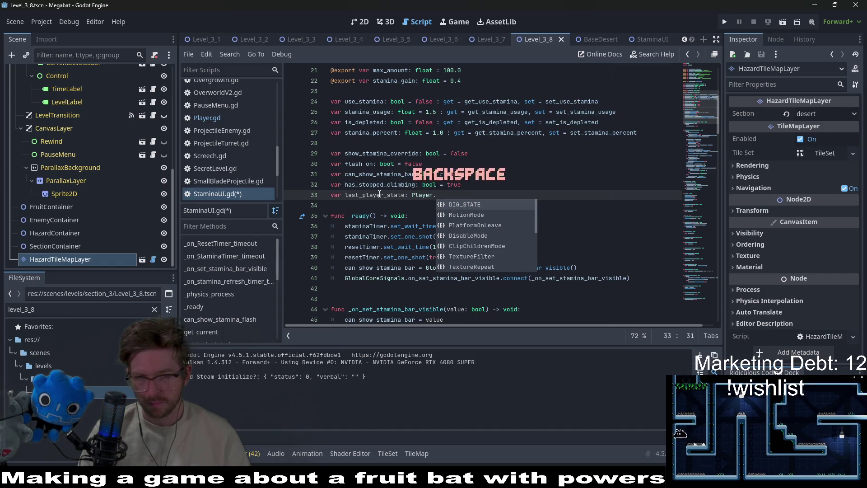
{"action": "key", "text": "BackSpace"}
{"action": "key", "text": "BackSpace"}
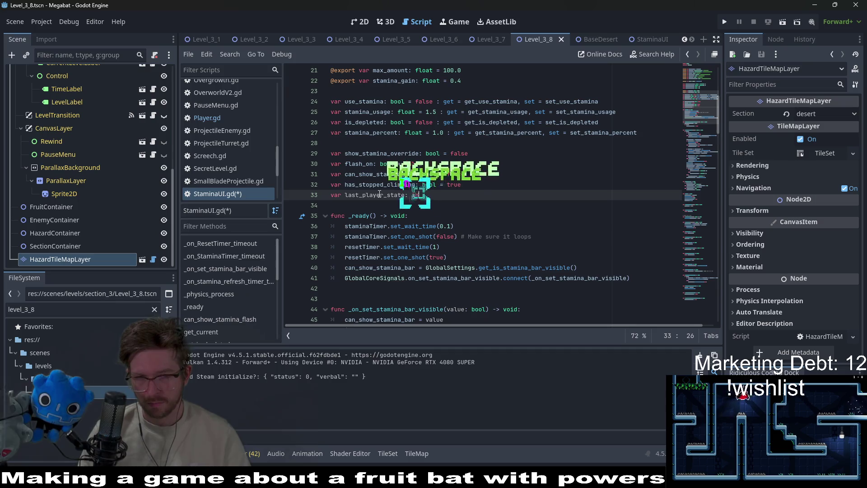
{"action": "type", "text": "t = Player"}
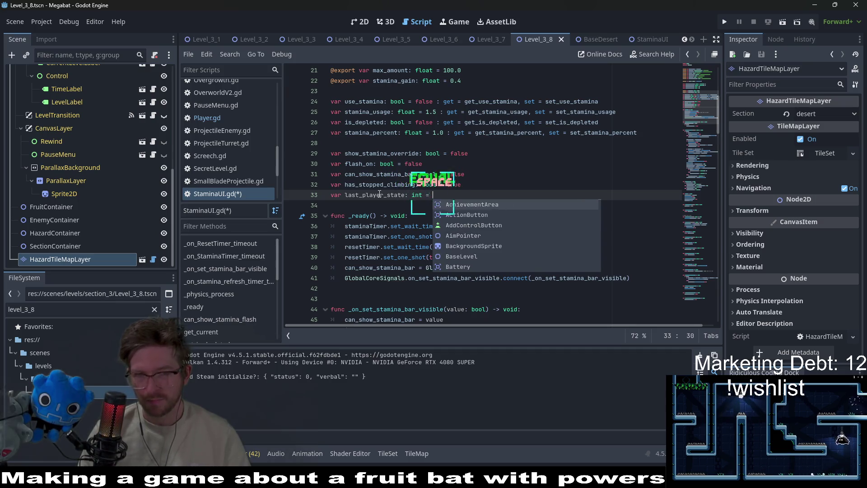
{"action": "type", "text": ".S"}
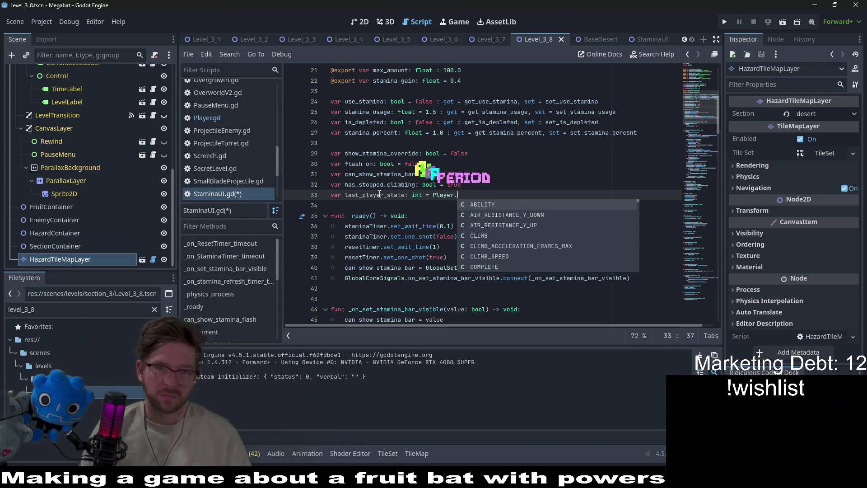
{"action": "key", "text": "BackSpace"}
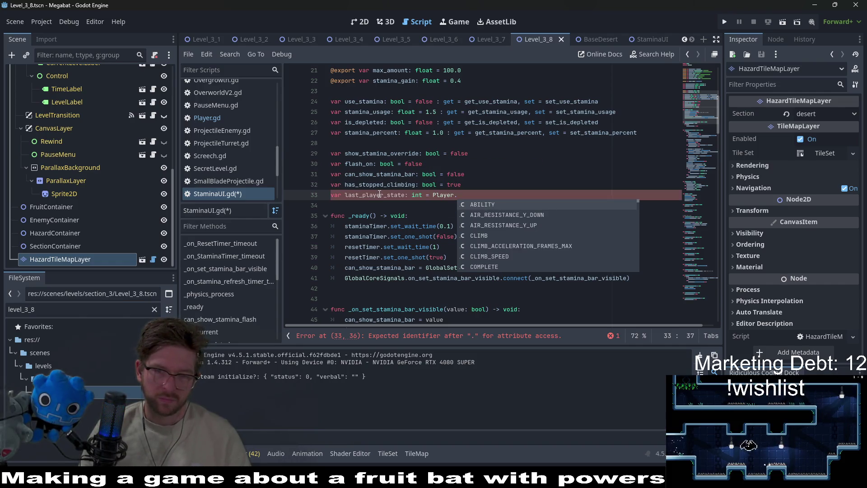
{"action": "type", "text": "NONE"}
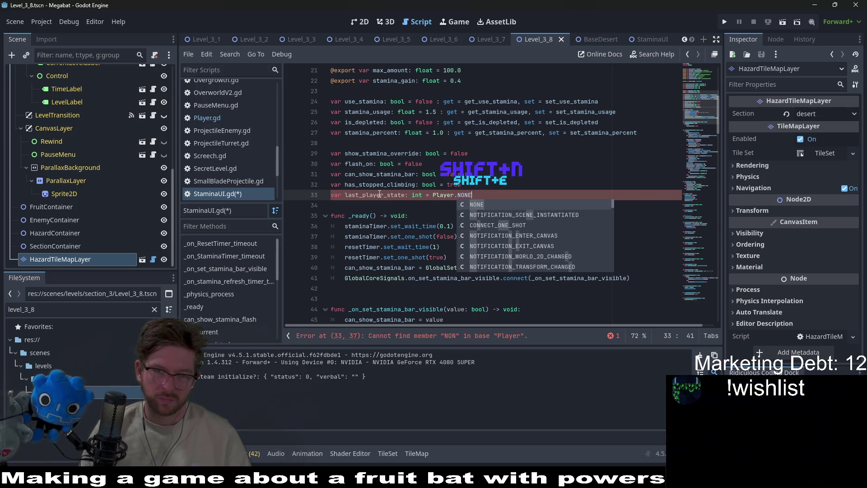
{"action": "left_click", "coordinate": [464, 195], "text": "ctrl"}
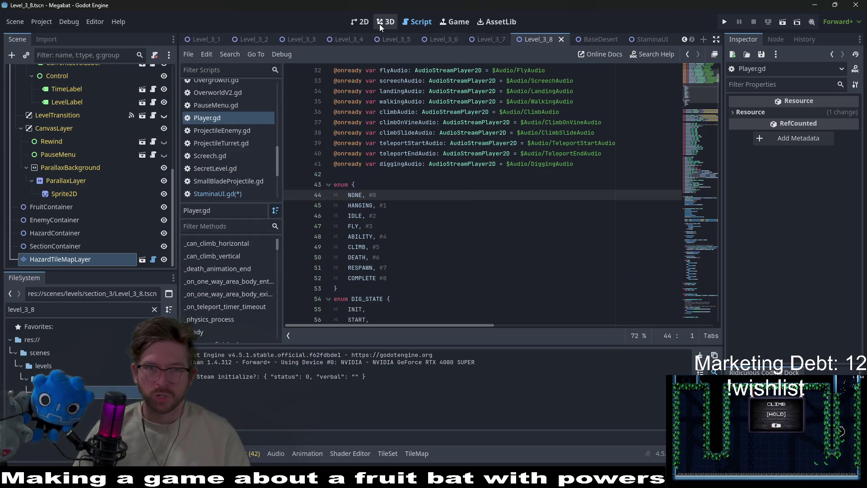
{"action": "left_click", "coordinate": [360, 21]}
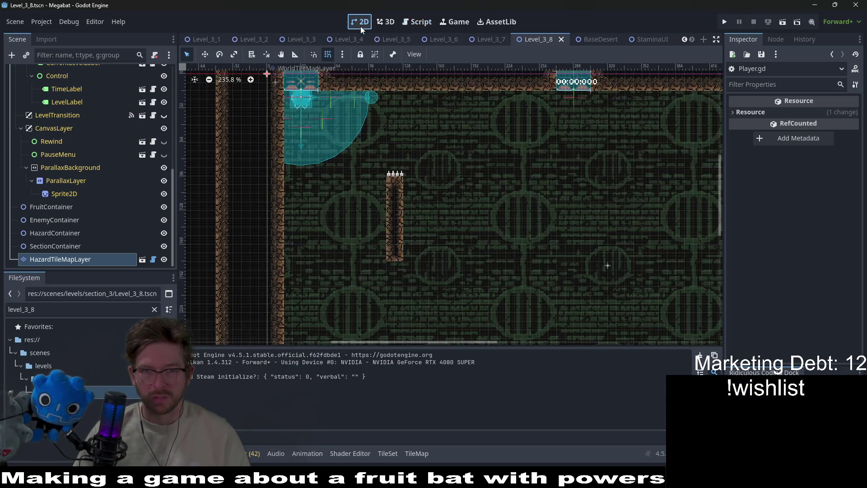
{"action": "scroll", "coordinate": [135, 194], "scroll_direction": "up", "scroll_amount": 10}
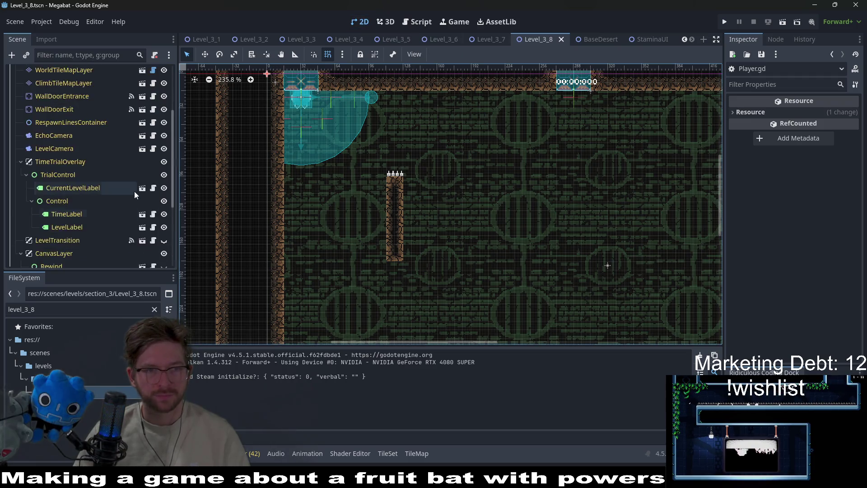
{"action": "left_click", "coordinate": [418, 22]}
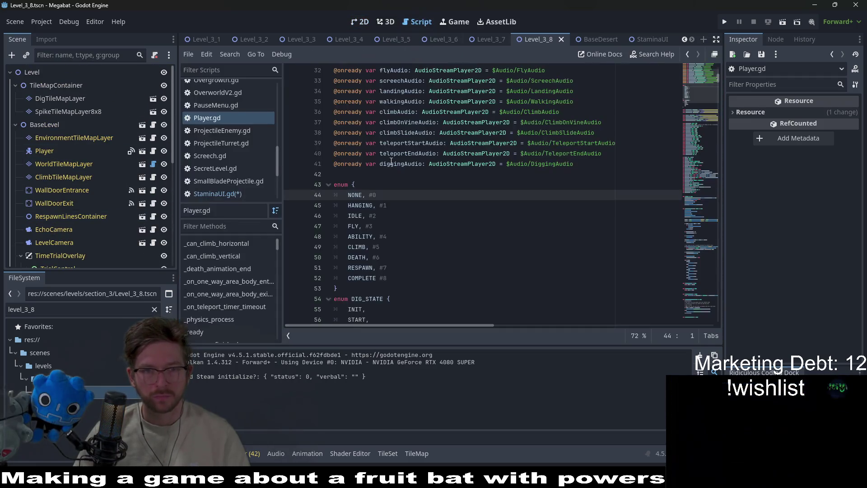
{"action": "left_click", "coordinate": [244, 194]}
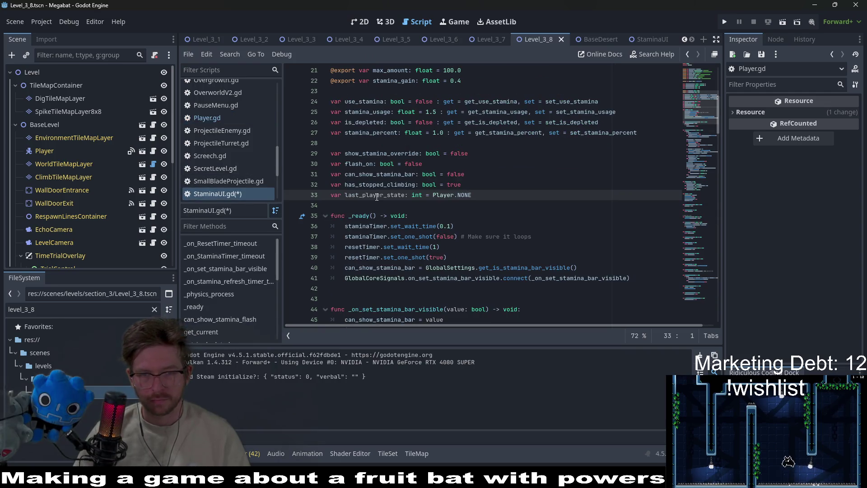
Step: Start a new line 57 in _physics_process with 'last_player_state ='
{"action": "scroll", "coordinate": [469, 224], "scroll_direction": "down", "scroll_amount": 3}
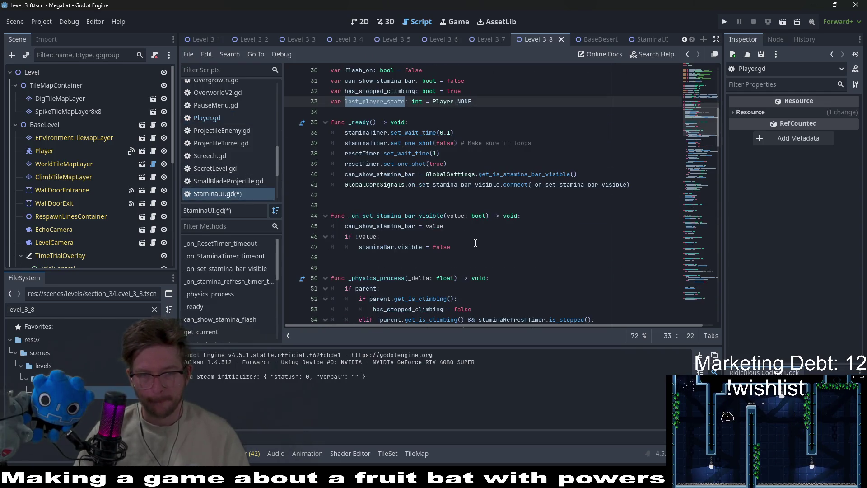
{"action": "scroll", "coordinate": [476, 243], "scroll_direction": "down", "scroll_amount": 2}
{"action": "scroll", "coordinate": [474, 243], "scroll_direction": "up", "scroll_amount": 2}
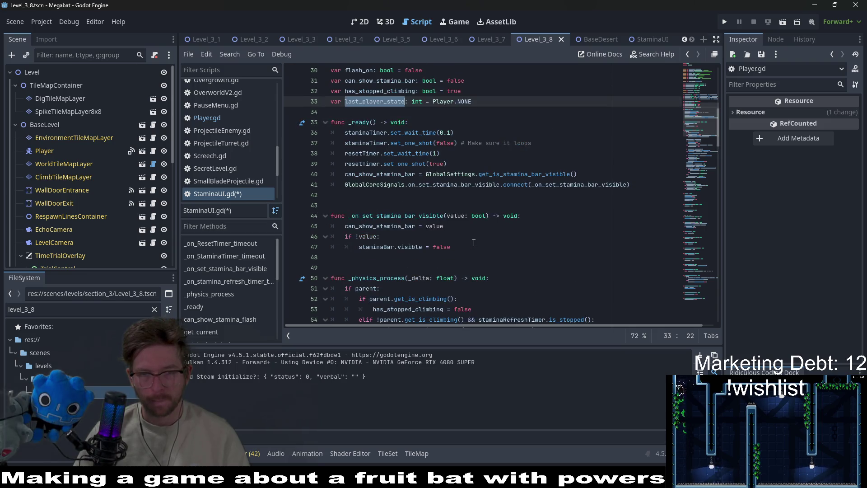
{"action": "scroll", "coordinate": [473, 243], "scroll_direction": "down", "scroll_amount": 2}
{"action": "left_click", "coordinate": [436, 277]}
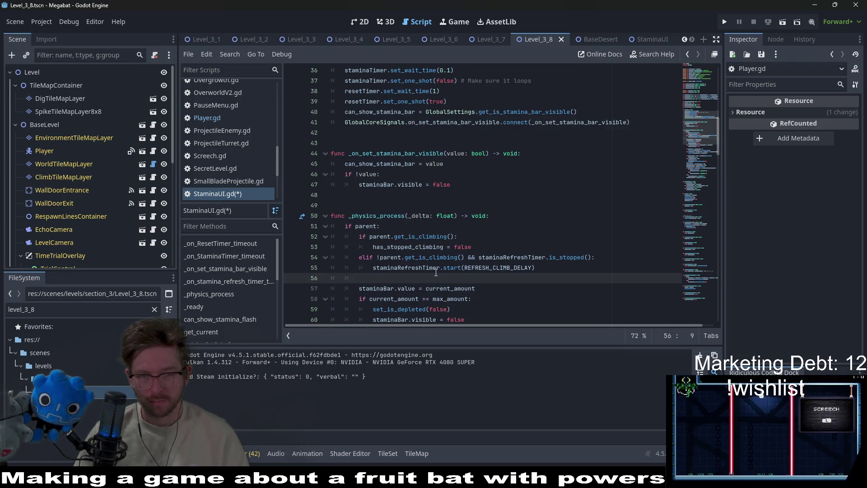
{"action": "key", "text": "Return"}
{"action": "type", "text": "last_player_state"}
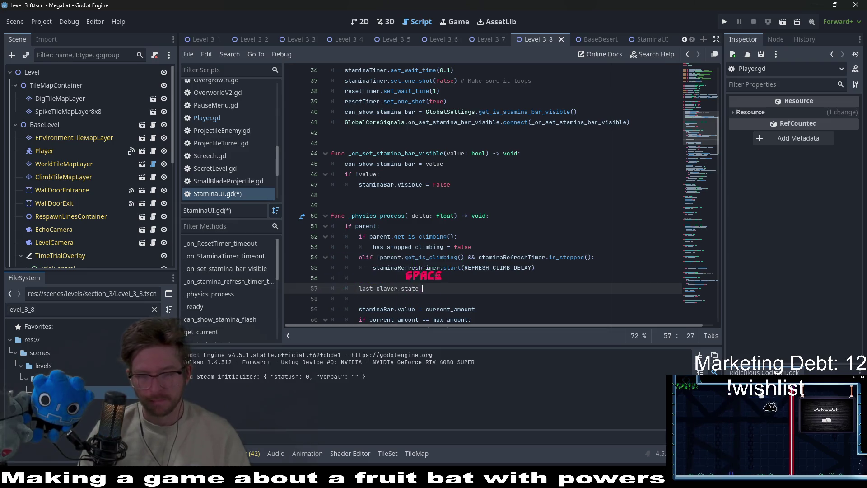
{"action": "type", "text": "="}
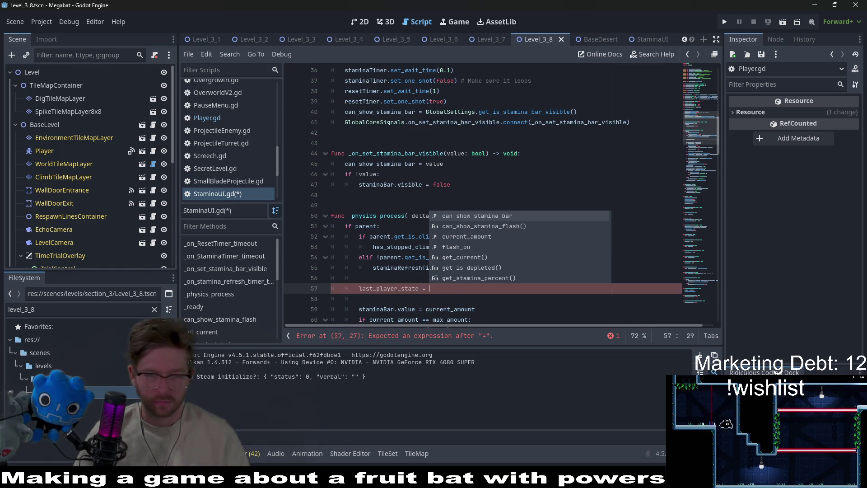
{"action": "key", "text": "Left"}
{"action": "key", "text": "Left"}
{"action": "key", "text": "Left"}
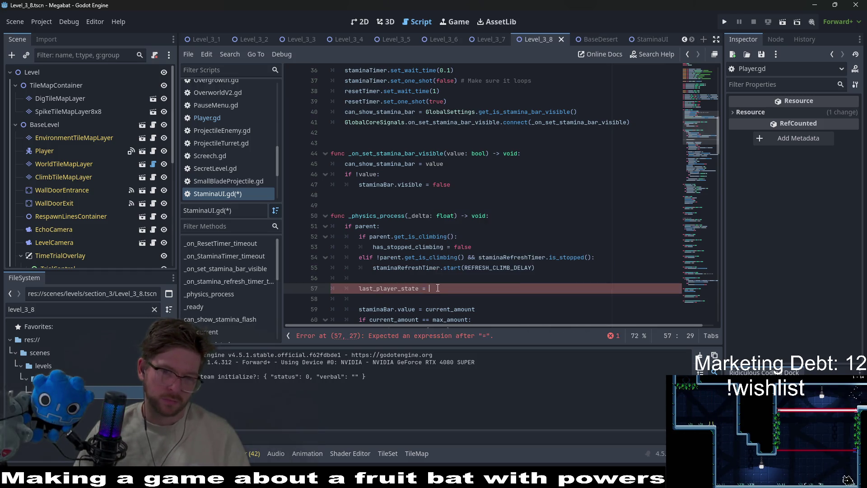
Step: Complete the assignment as last_player_state = parent.state using the parent autocompletion
{"action": "type", "text": "player"}
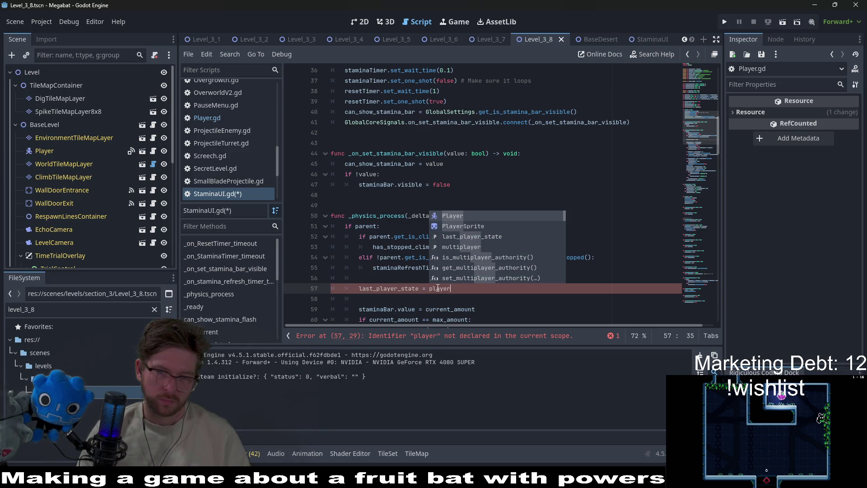
{"action": "key", "text": "BackSpace"}
{"action": "key", "text": "BackSpace"}
{"action": "key", "text": "BackSpace"}
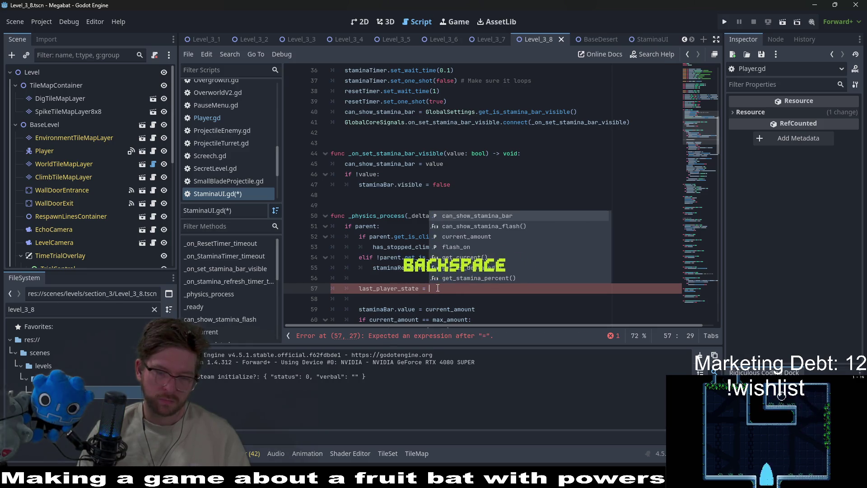
{"action": "type", "text": "P"}
{"action": "key", "text": "BackSpace"}
{"action": "type", "text": "paret"}
{"action": "key", "text": "Return"}
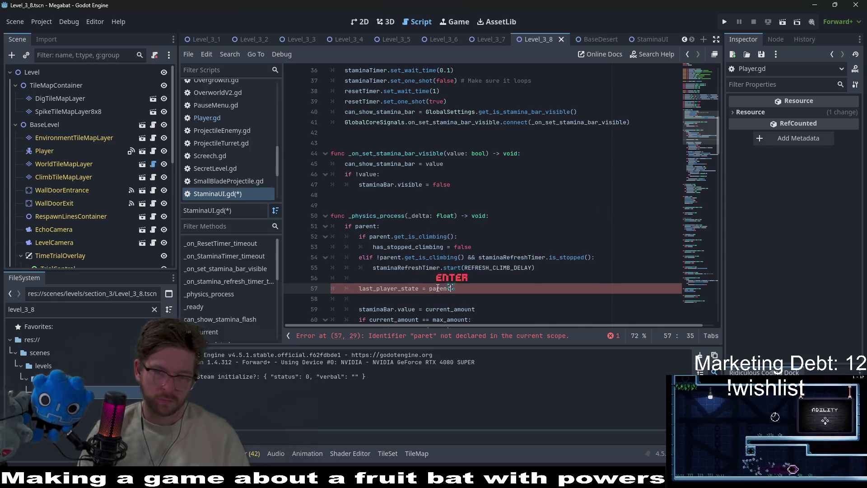
{"action": "type", "text": ".state"}
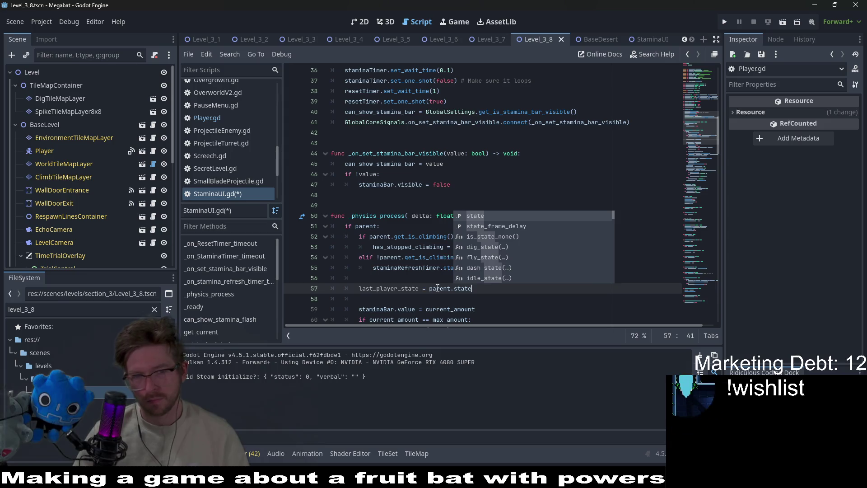
{"action": "left_click", "coordinate": [438, 288]}
{"action": "double_click", "coordinate": [403, 290]}
{"action": "key", "text": "ctrl+c"}
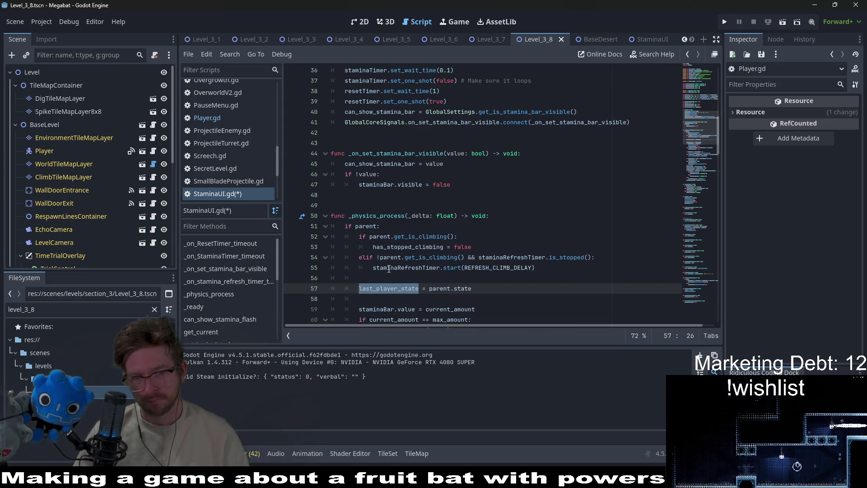
{"action": "left_click", "coordinate": [373, 256]}
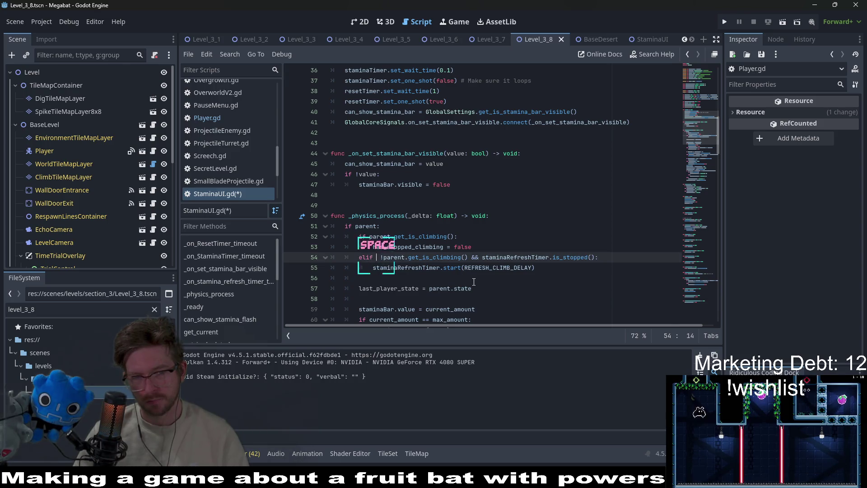
Step: Extend the line-54 elif so it also requires last_player_state == Player.CLIMB
{"action": "key", "text": "ctrl+v"}
{"action": "type", "text": "&&"}
{"action": "key", "text": "BackSpace"}
{"action": "key", "text": "BackSpace"}
{"action": "key", "text": "BackSpace"}
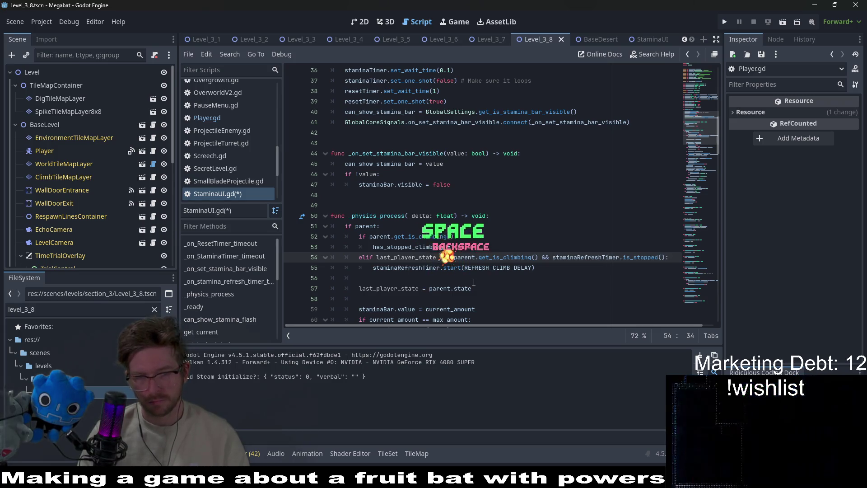
{"action": "type", "text": "&& "}
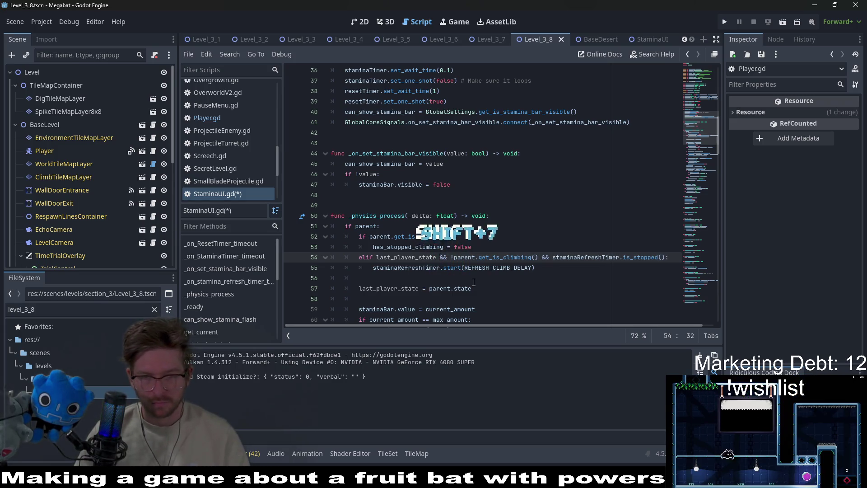
{"action": "type", "text": "== P"}
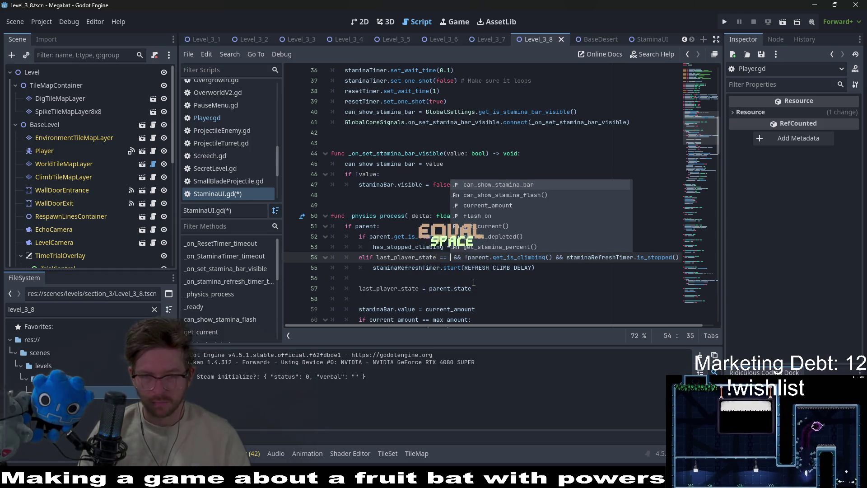
{"action": "type", "text": "layer.CLIM"}
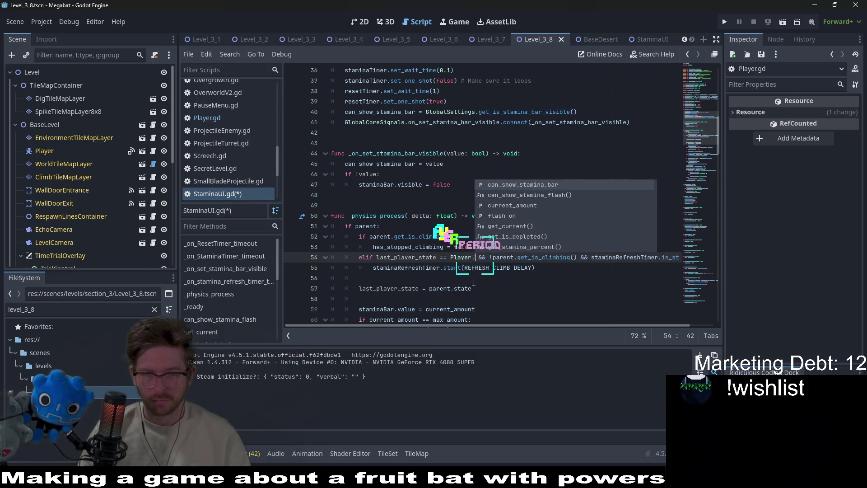
{"action": "key", "text": "Return"}
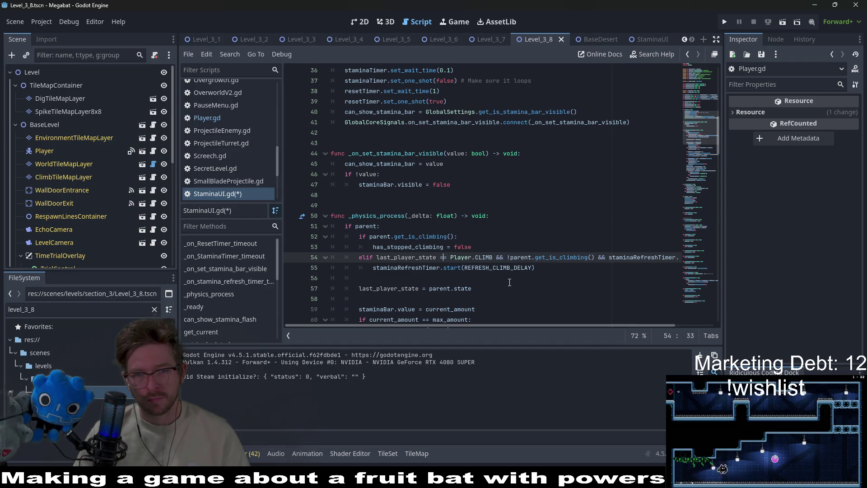
Step: Check where last_player_state is used and start a new line after the timer restart
{"action": "double_click", "coordinate": [407, 257]}
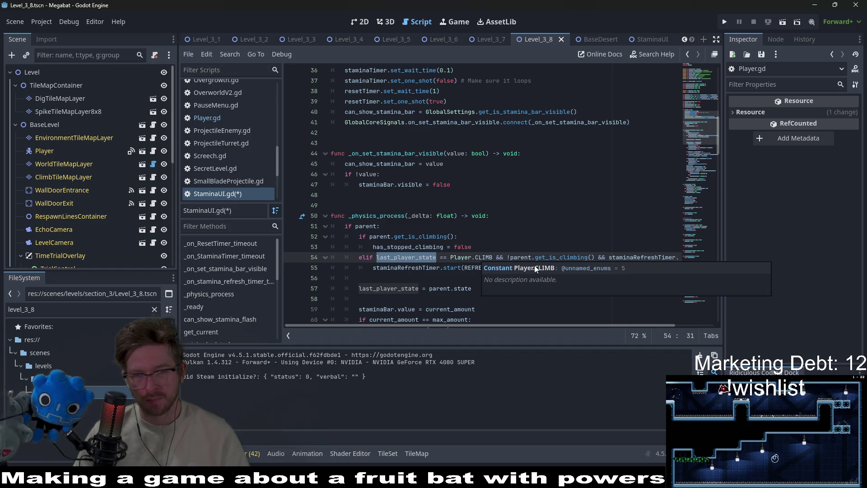
{"action": "left_click", "coordinate": [568, 269]}
{"action": "key", "text": "Return"}
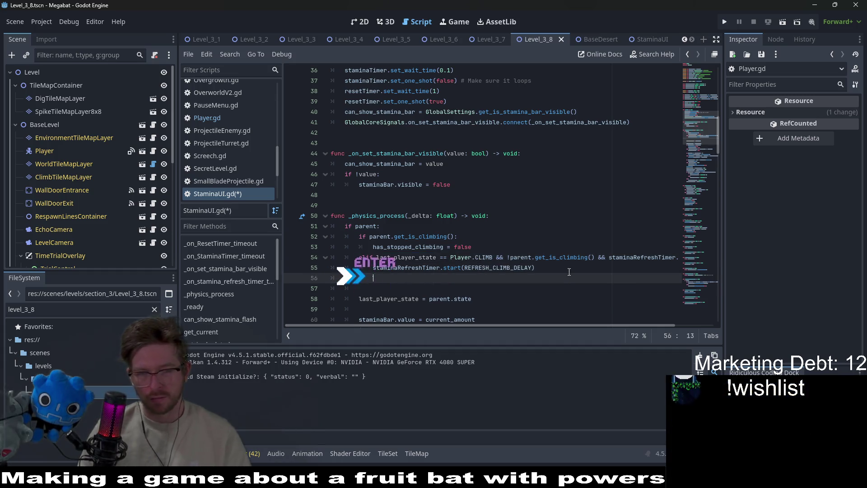
{"action": "type", "text": "p"}
Step: Write a print("TEST") debug line right below the refresh-timer restart
{"action": "key", "text": "BackSpace"}
{"action": "type", "text": "print("}
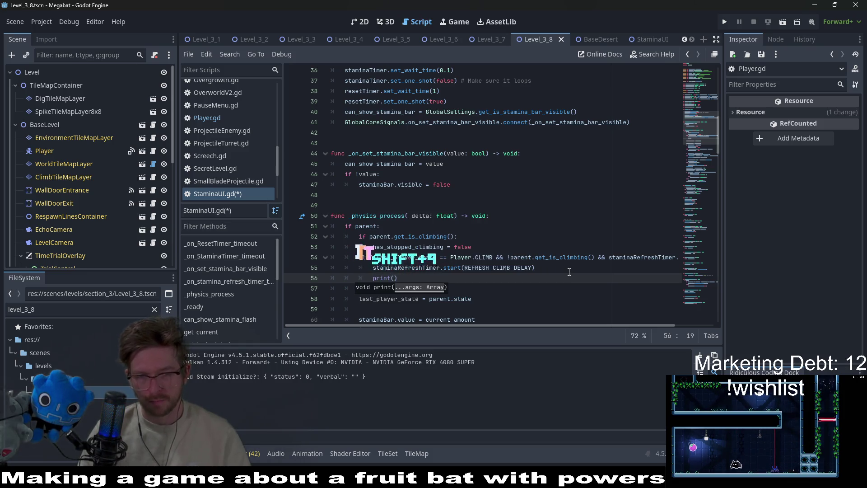
{"action": "type", "text": "\"STS"}
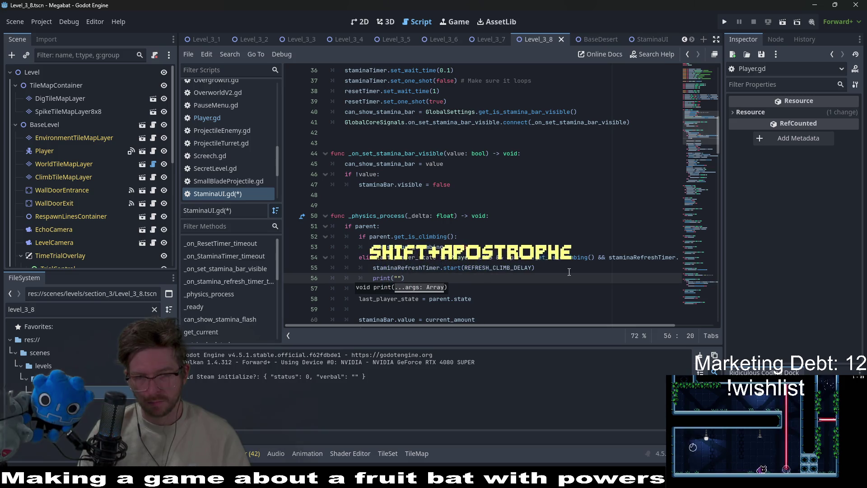
{"action": "key", "text": "BackSpace"}
{"action": "type", "text": "ATE"}
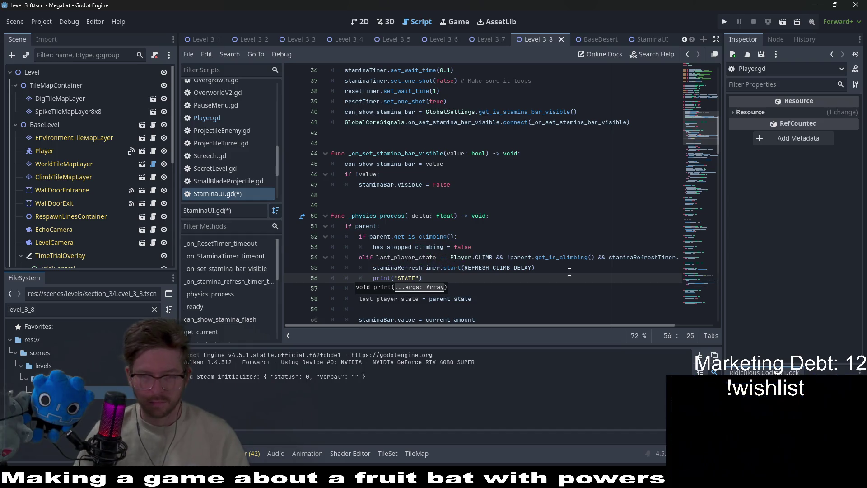
{"action": "left_click", "coordinate": [560, 269]}
{"action": "scroll", "coordinate": [478, 271], "scroll_direction": "down", "scroll_amount": 2}
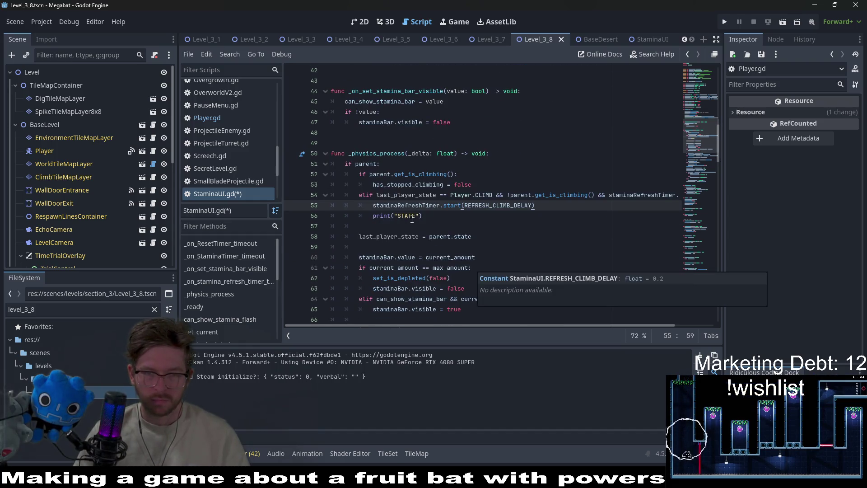
{"action": "double_click", "coordinate": [405, 215]}
{"action": "type", "text": "TEST"}
Step: Save the StaminaUI.gd script and return to the level scene
{"action": "left_click", "coordinate": [496, 174]}
{"action": "key", "text": "ctrl+s"}
{"action": "left_click", "coordinate": [366, 25]}
Step: Run the level, confirm TEST prints repeatedly in Output, then close the Megabat debug window
{"action": "left_click", "coordinate": [782, 23]}
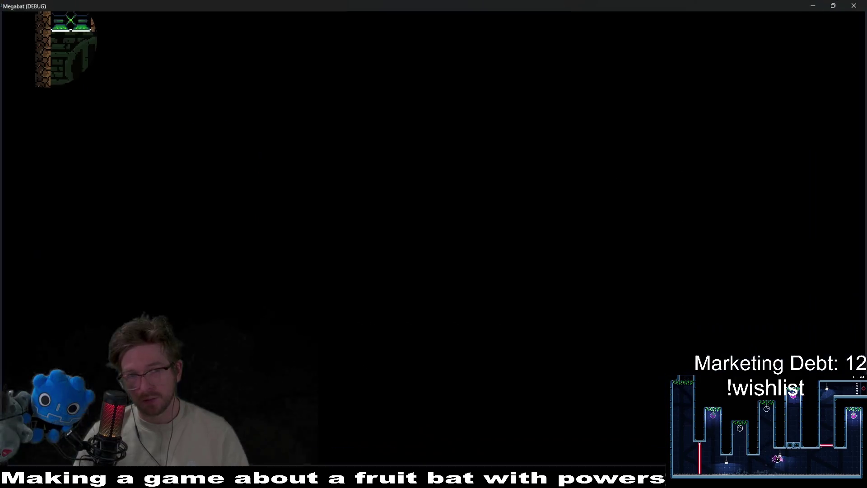
{"action": "left_click_drag", "start_coordinate": [507, 4], "coordinate": [535, 75]}
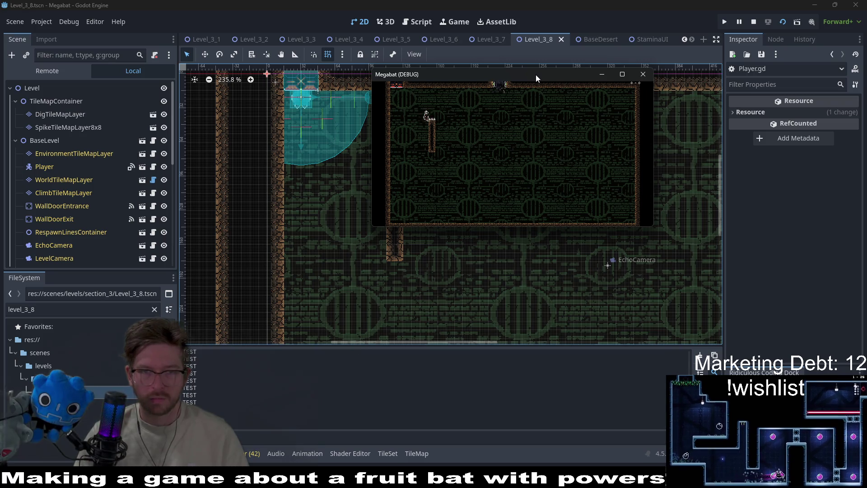
{"action": "left_click", "coordinate": [413, 29]}
{"action": "key", "text": "ctrl+z"}
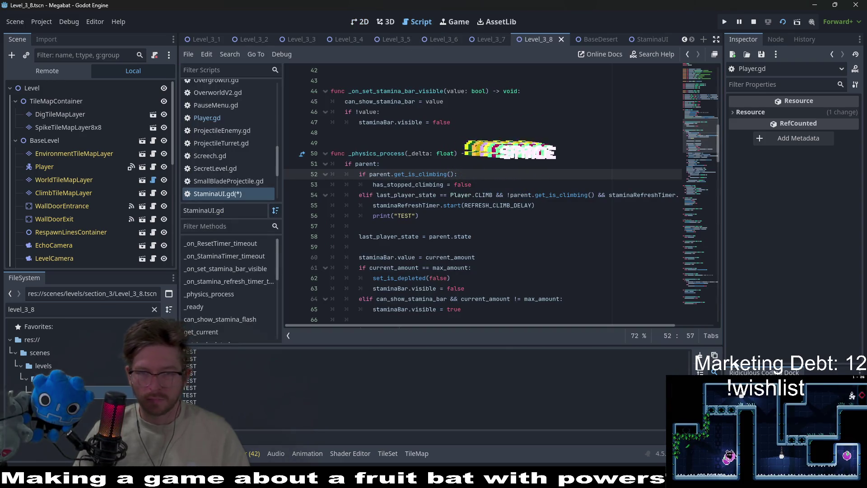
{"action": "key", "text": "alt+Tab"}
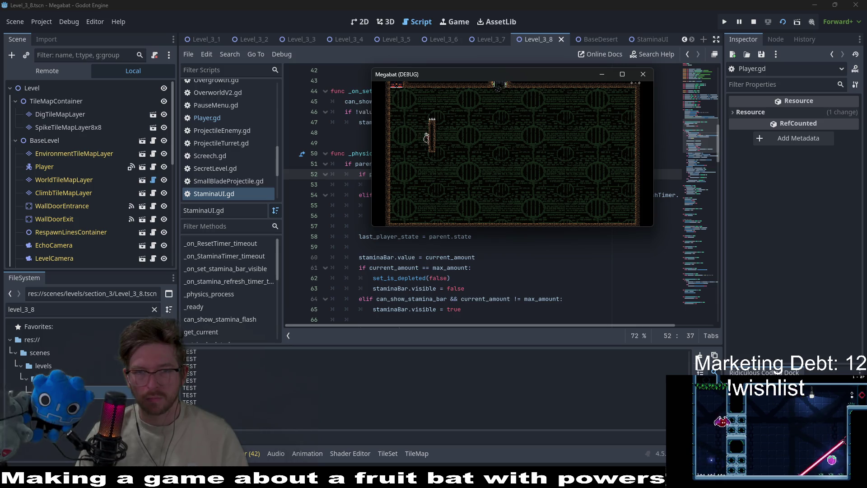
{"action": "left_click", "coordinate": [650, 78]}
{"action": "left_click", "coordinate": [462, 215]}
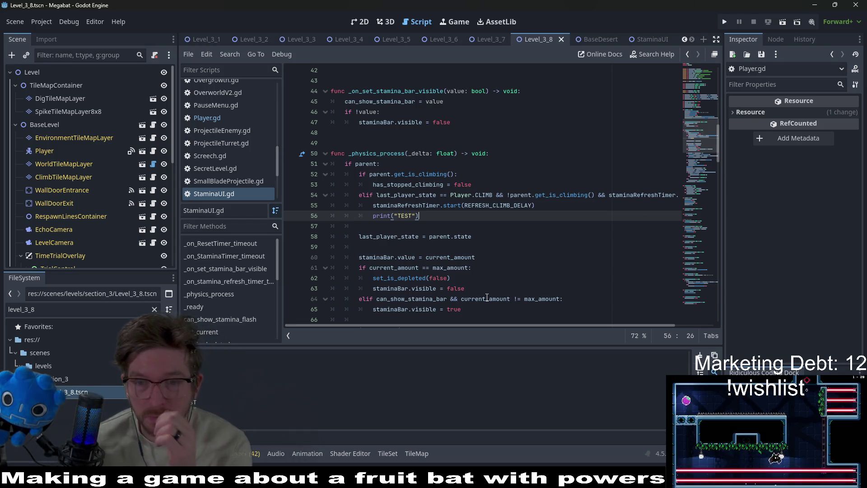
Step: Start a fresh Megabat debug run of the current level
{"action": "mouse_move", "coordinate": [535, 326]}
{"action": "left_mouse_down"}
{"action": "mouse_move", "coordinate": [602, 319]}
{"action": "mouse_move", "coordinate": [487, 320]}
{"action": "left_mouse_up"}
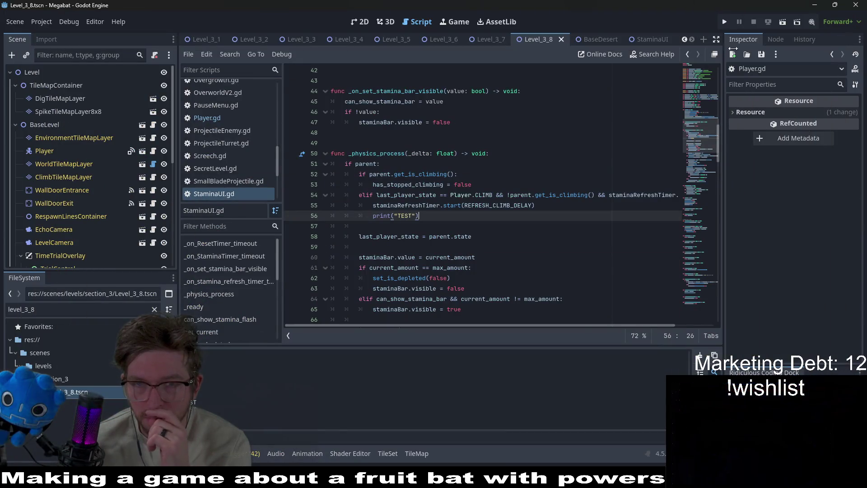
{"action": "left_click", "coordinate": [784, 21]}
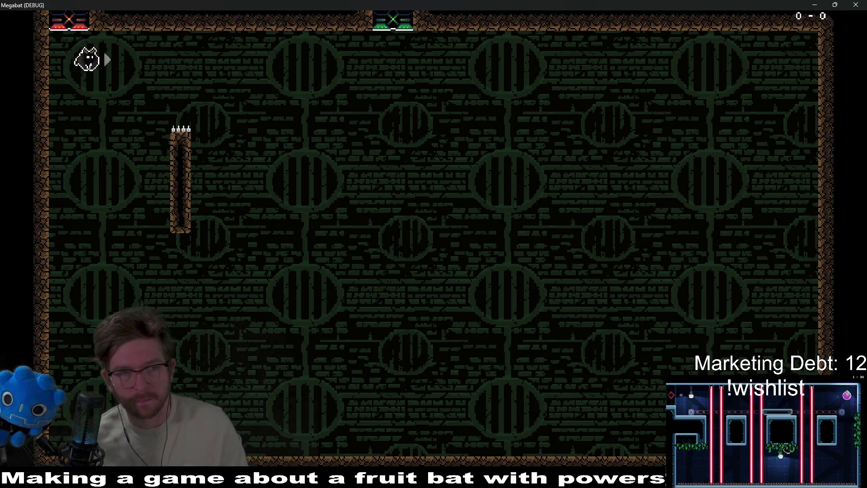
Step: Climb the bat up the spiked pillar, then fly up from its top
{"action": "key", "text": "Up"}
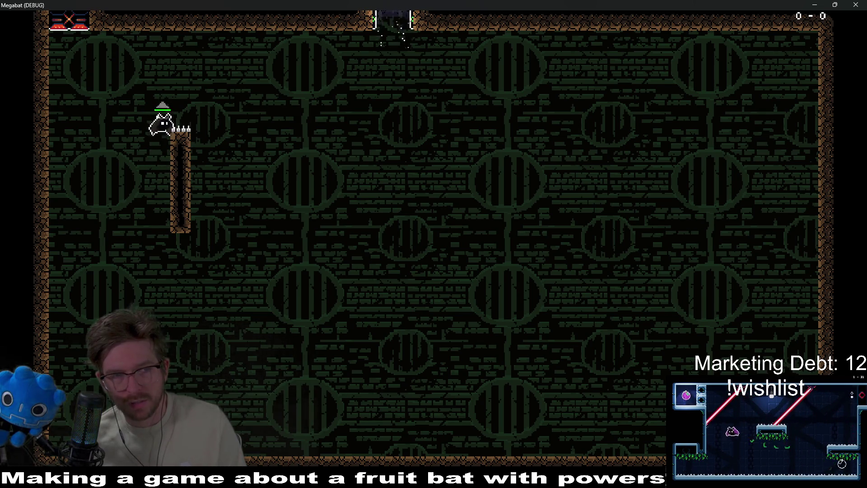
{"action": "key", "text": "space"}
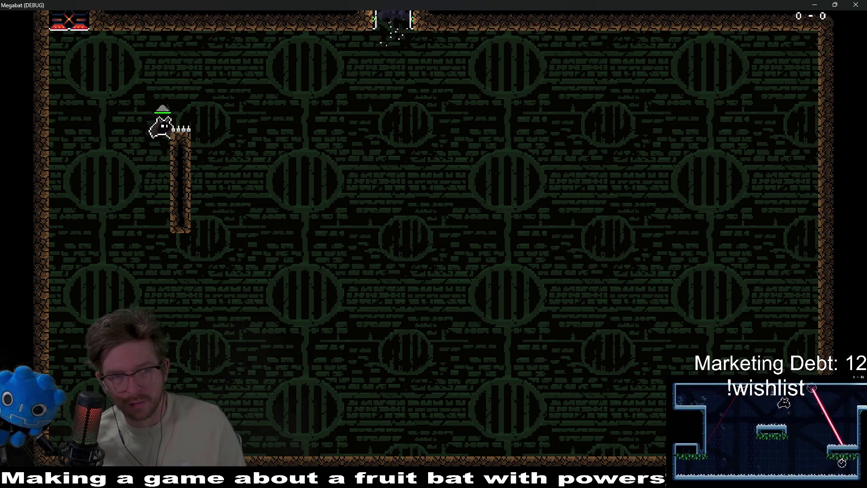
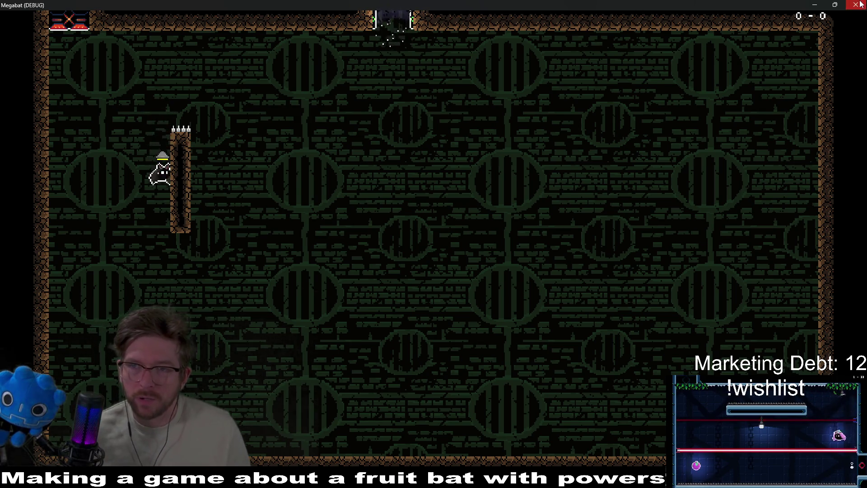
Step: Close the running Megabat game and return to the level's 2D view
{"action": "key", "text": "alt+F4"}
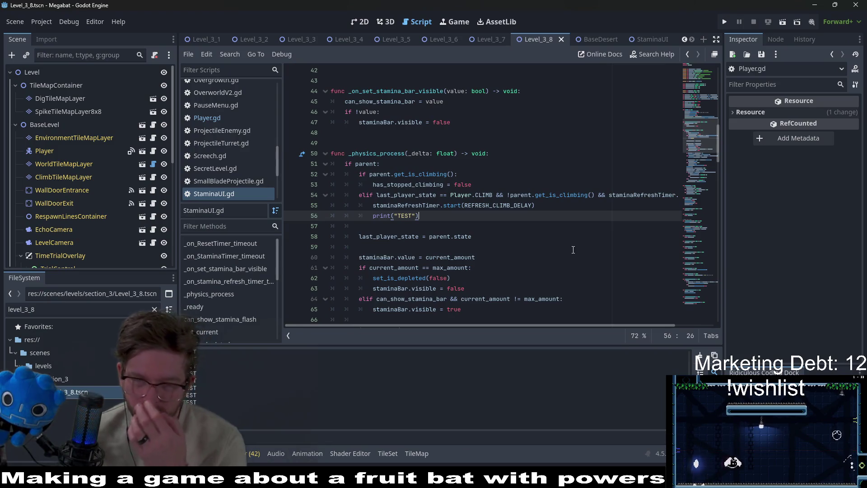
{"action": "scroll", "coordinate": [573, 249], "scroll_direction": "down", "scroll_amount": 4}
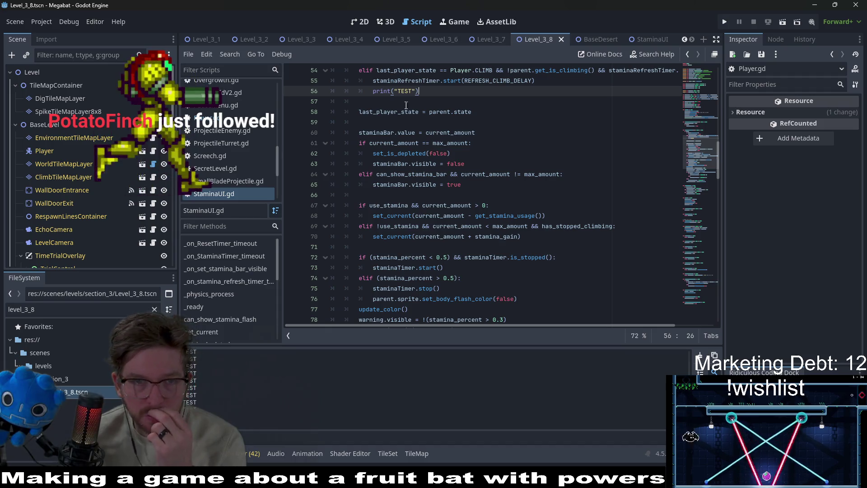
{"action": "left_click", "coordinate": [359, 21]}
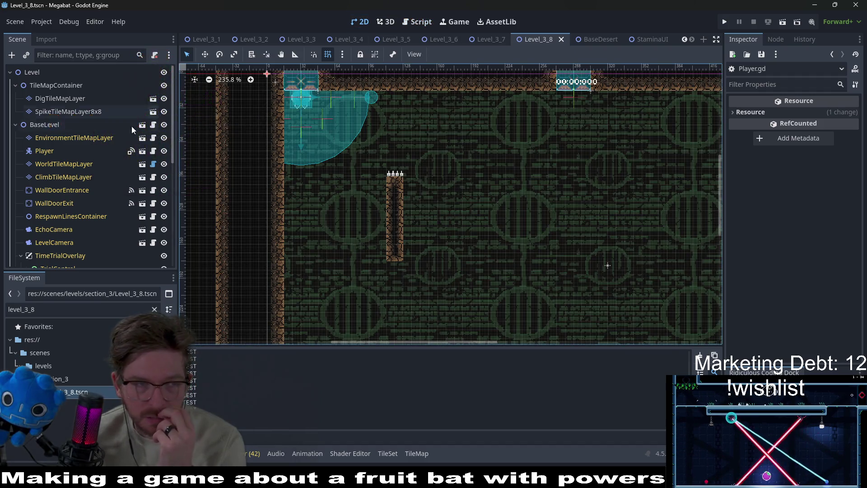
{"action": "scroll", "coordinate": [108, 207], "scroll_direction": "down", "scroll_amount": 10}
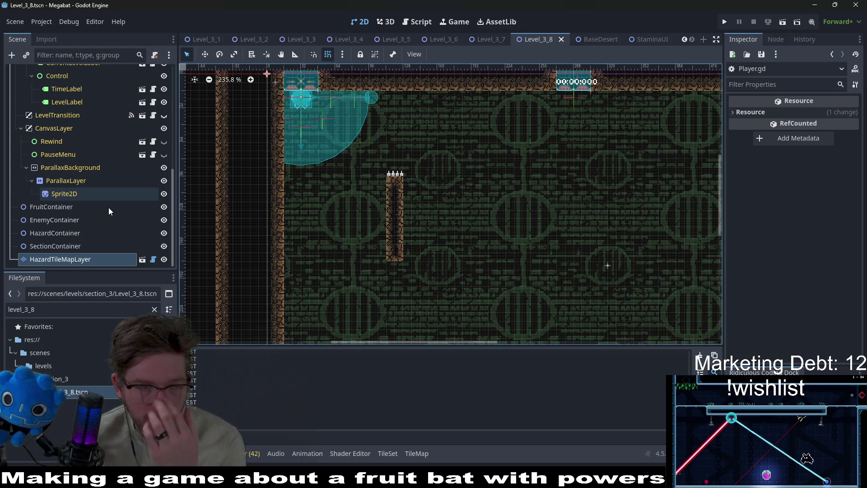
{"action": "scroll", "coordinate": [109, 207], "scroll_direction": "up", "scroll_amount": 10}
Step: Open Player.gd from the Player node in the Scene dock
{"action": "left_click", "coordinate": [69, 152]}
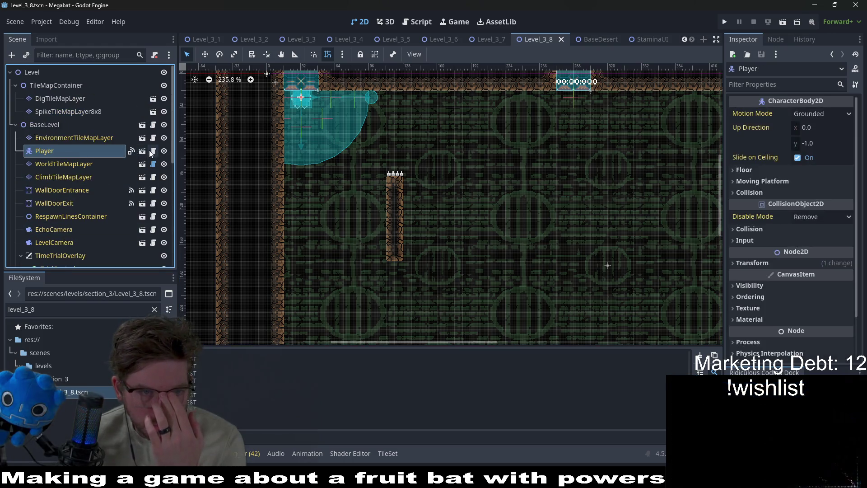
{"action": "left_click", "coordinate": [151, 152]}
{"action": "scroll", "coordinate": [496, 203], "scroll_direction": "down", "scroll_amount": 20}
{"action": "scroll", "coordinate": [546, 239], "scroll_direction": "down", "scroll_amount": 15}
{"action": "key", "text": "shift+Down"}
{"action": "key", "text": "shift+Down"}
{"action": "key", "text": "shift+Down"}
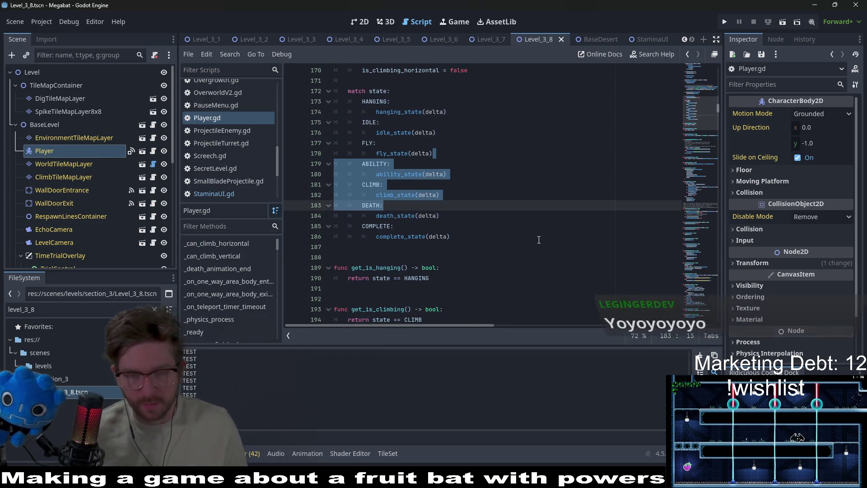
Step: Search for 'remove_s' and select the staminaUI.remove_stamina call text on line 557
{"action": "key", "text": "ctrl+f"}
{"action": "type", "text": "remove_"}
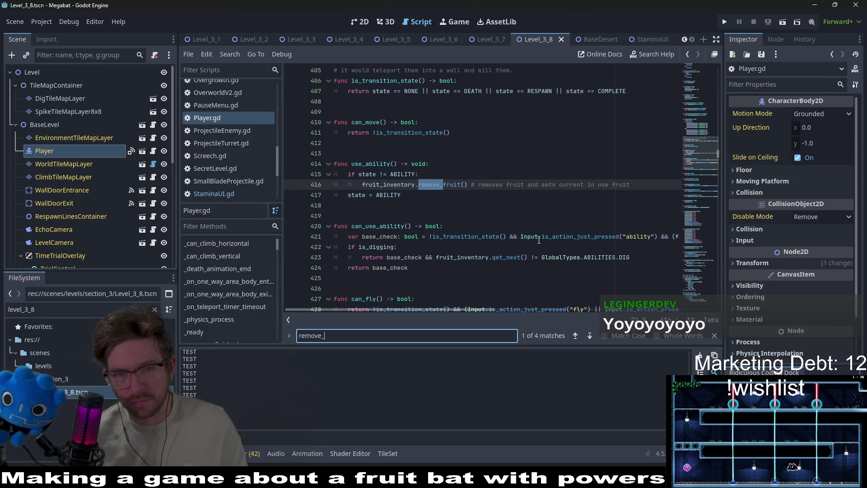
{"action": "type", "text": "stamina"}
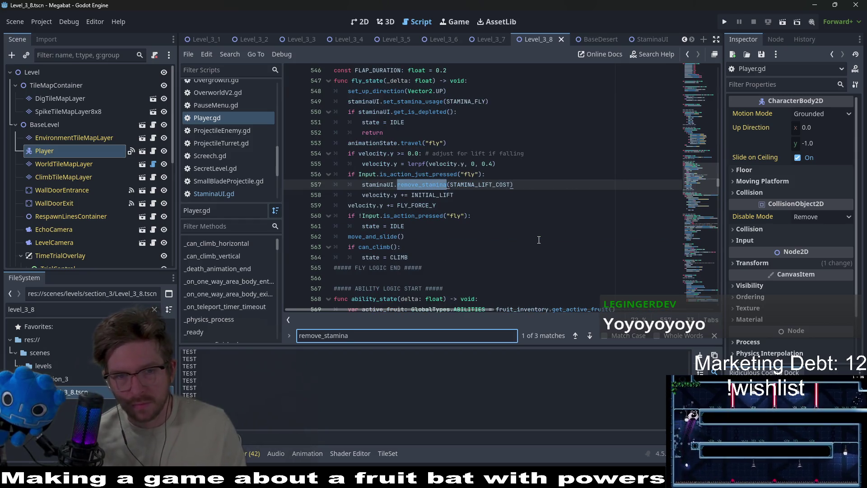
{"action": "scroll", "coordinate": [512, 242], "scroll_direction": "up", "scroll_amount": 2}
{"action": "left_click", "coordinate": [422, 247]}
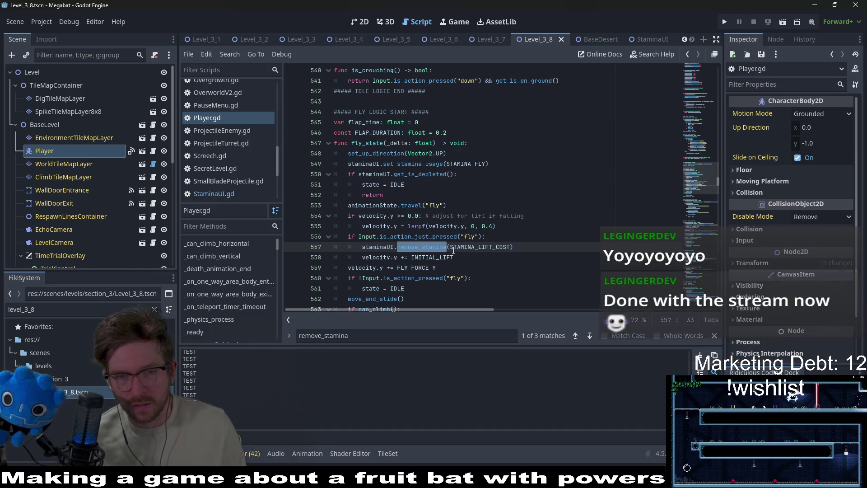
{"action": "left_click_drag", "start_coordinate": [422, 247], "coordinate": [385, 247]}
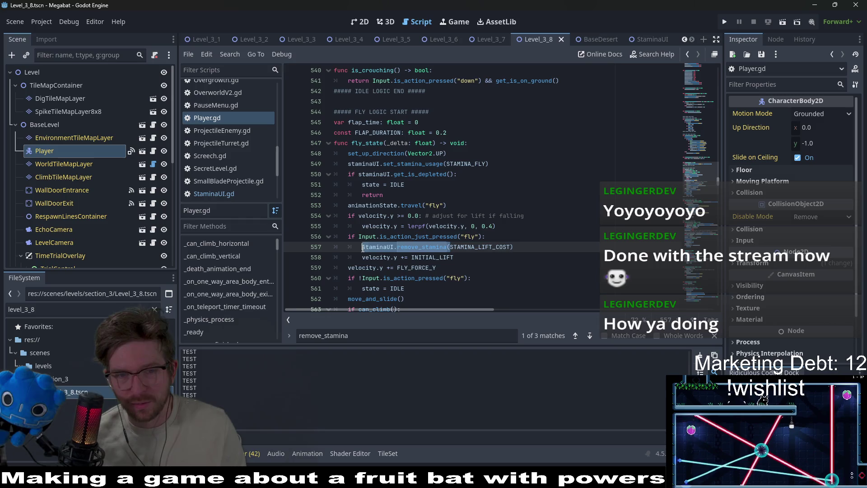
Step: Jump to the STAMINA_CLIMB_RELEASE_COST call in climb_state and select lines 897–898
{"action": "key", "text": "ctrl+f"}
{"action": "key", "text": "Return"}
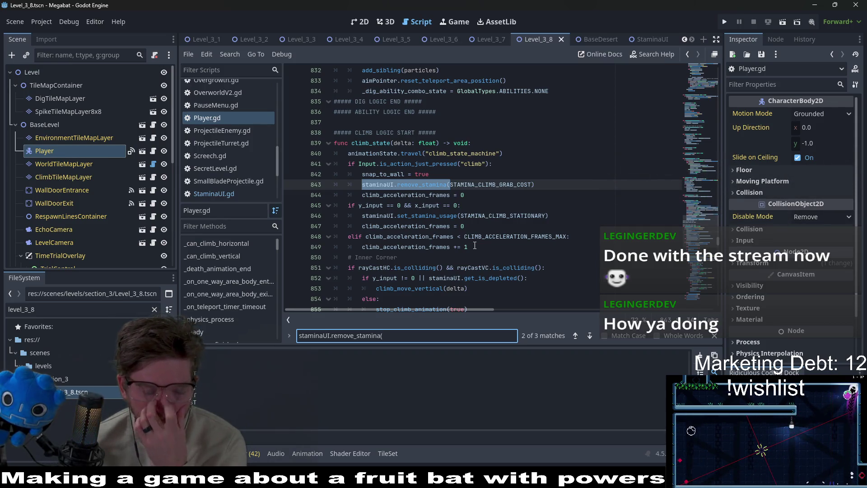
{"action": "scroll", "coordinate": [476, 245], "scroll_direction": "down", "scroll_amount": 3}
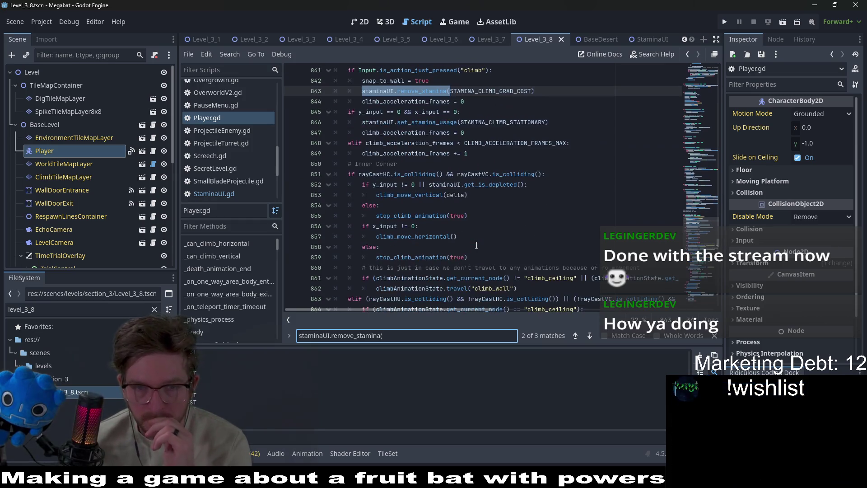
{"action": "scroll", "coordinate": [477, 246], "scroll_direction": "down", "scroll_amount": 6}
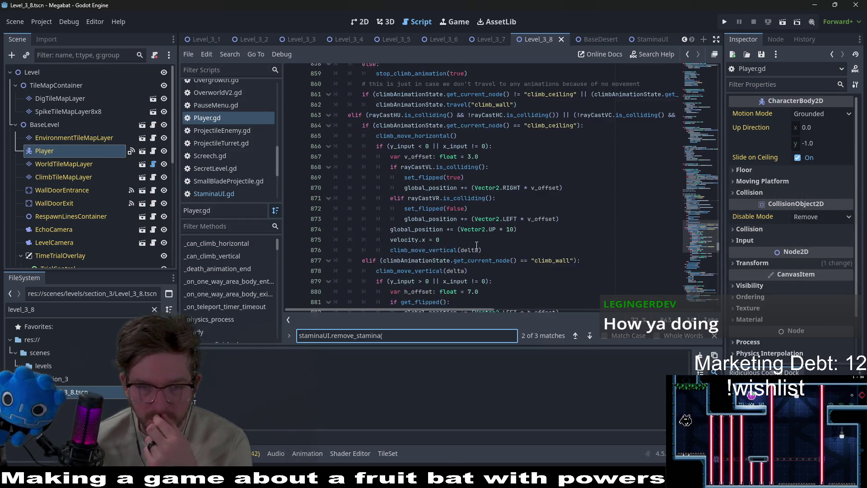
{"action": "scroll", "coordinate": [476, 245], "scroll_direction": "down", "scroll_amount": 6}
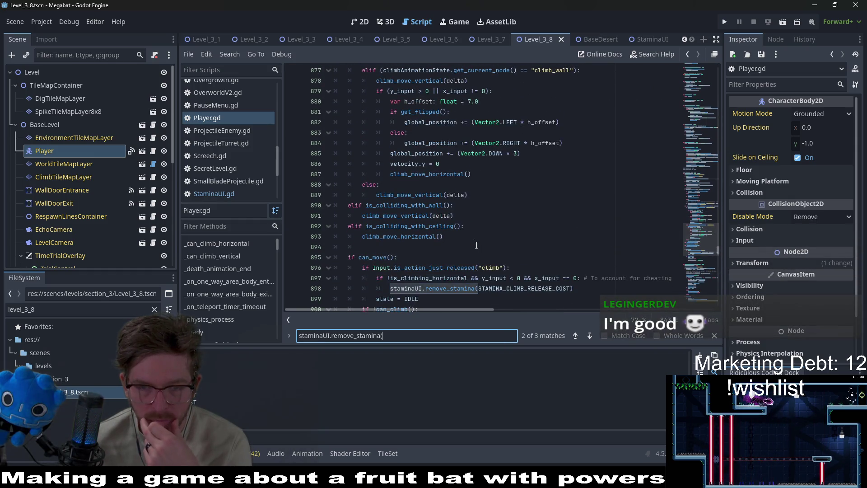
{"action": "scroll", "coordinate": [477, 245], "scroll_direction": "down", "scroll_amount": 2}
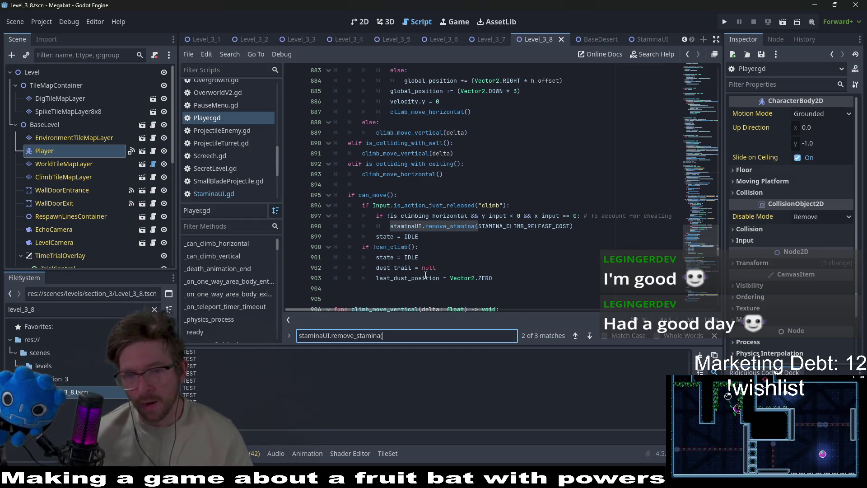
{"action": "mouse_move", "coordinate": [577, 226]}
{"action": "left_mouse_down"}
{"action": "mouse_move", "coordinate": [374, 219]}
{"action": "mouse_move", "coordinate": [384, 224]}
{"action": "left_mouse_up"}
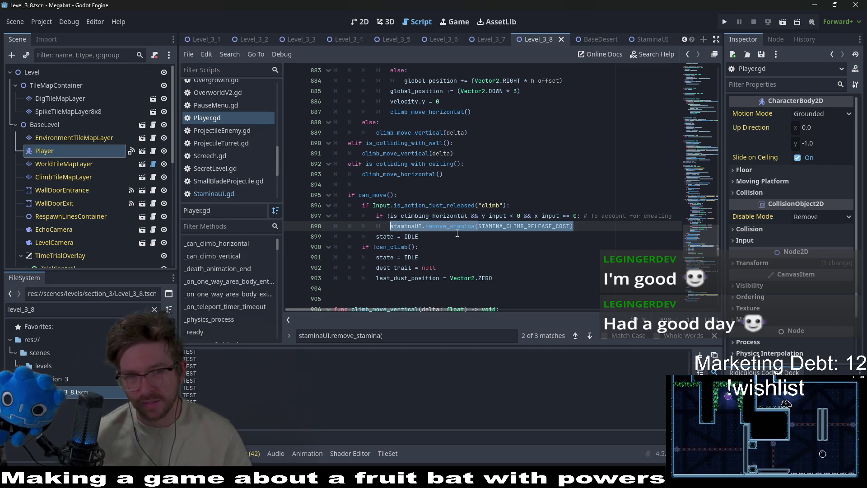
{"action": "scroll", "coordinate": [457, 233], "scroll_direction": "down", "scroll_amount": 2}
{"action": "scroll", "coordinate": [457, 233], "scroll_direction": "down", "scroll_amount": 2}
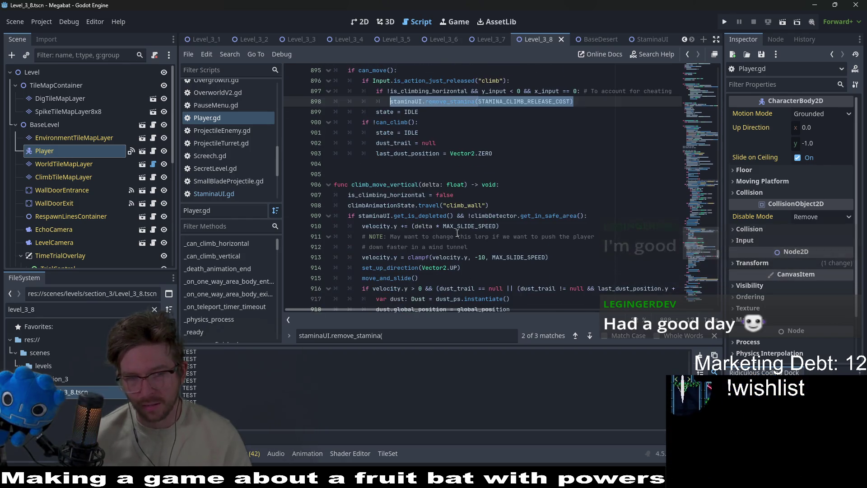
{"action": "scroll", "coordinate": [457, 233], "scroll_direction": "up", "scroll_amount": 3}
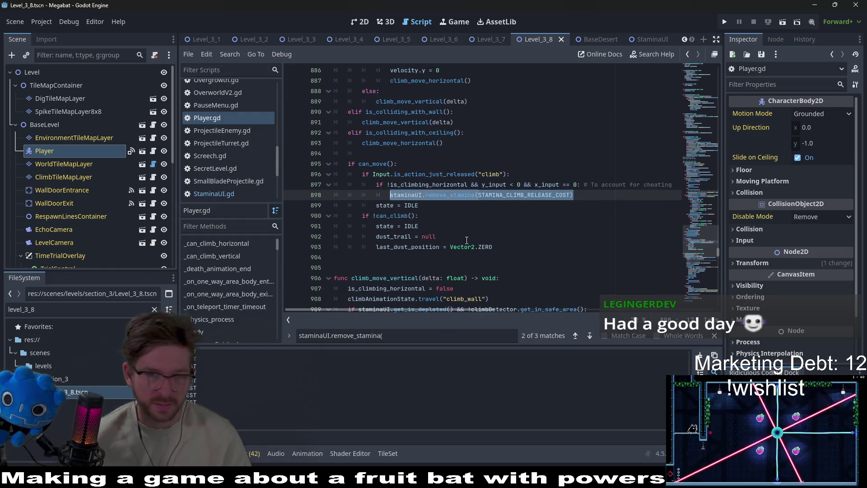
{"action": "scroll", "coordinate": [543, 283], "scroll_direction": "up", "scroll_amount": 3}
{"action": "scroll", "coordinate": [544, 285], "scroll_direction": "down", "scroll_amount": 14}
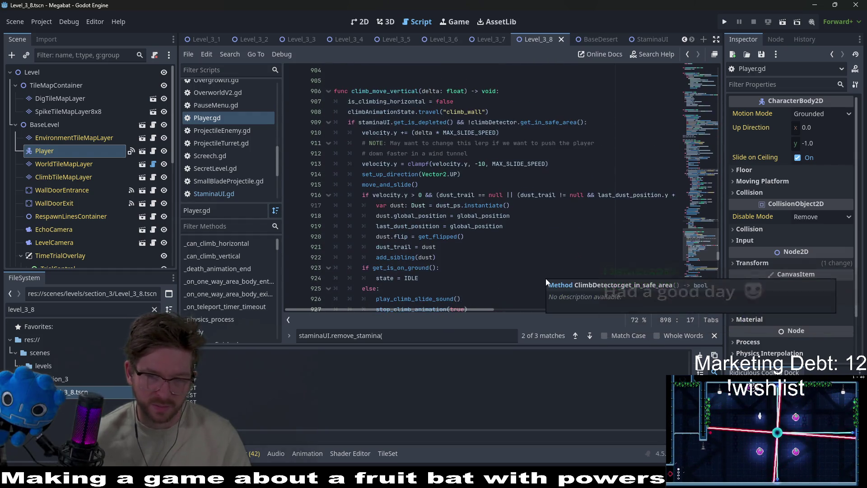
{"action": "scroll", "coordinate": [486, 266], "scroll_direction": "down", "scroll_amount": 3}
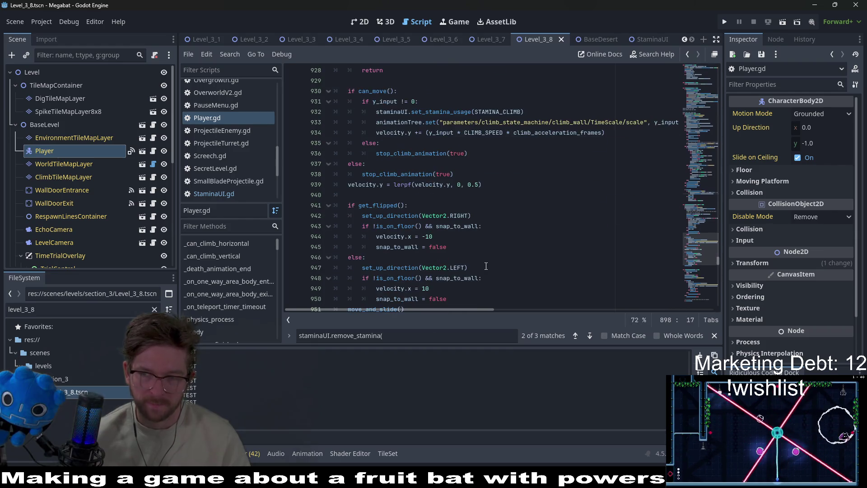
{"action": "scroll", "coordinate": [486, 266], "scroll_direction": "down", "scroll_amount": 3}
{"action": "scroll", "coordinate": [486, 266], "scroll_direction": "down", "scroll_amount": 4}
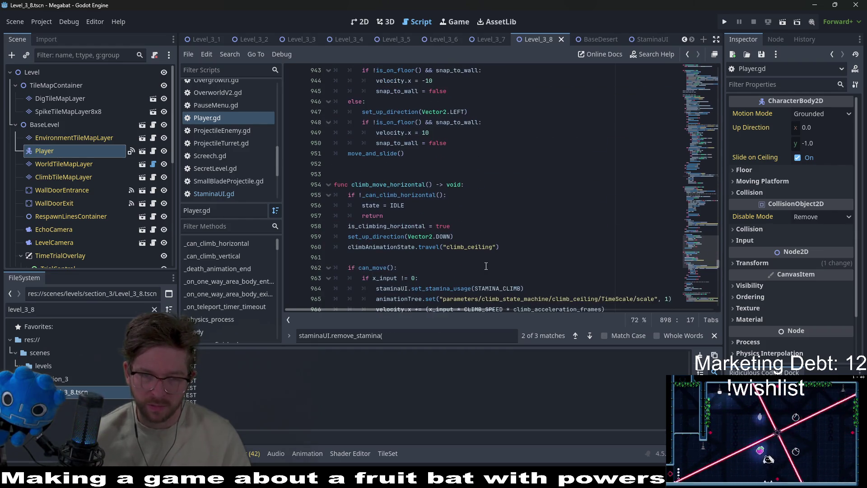
{"action": "scroll", "coordinate": [486, 266], "scroll_direction": "down", "scroll_amount": 2}
{"action": "scroll", "coordinate": [472, 268], "scroll_direction": "down", "scroll_amount": 12}
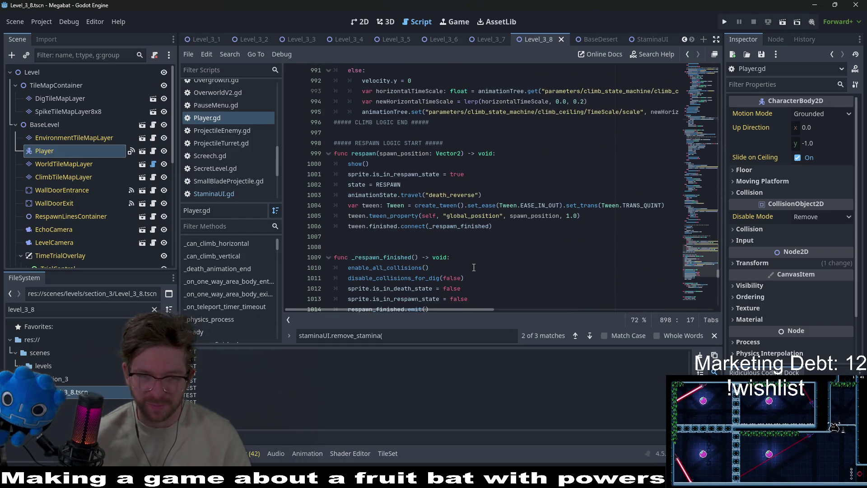
{"action": "scroll", "coordinate": [478, 259], "scroll_direction": "up", "scroll_amount": 7}
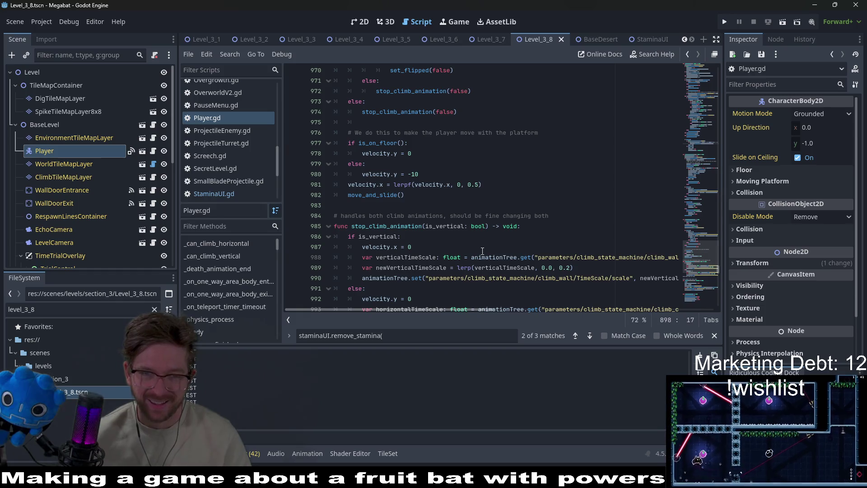
{"action": "scroll", "coordinate": [483, 251], "scroll_direction": "up", "scroll_amount": 2}
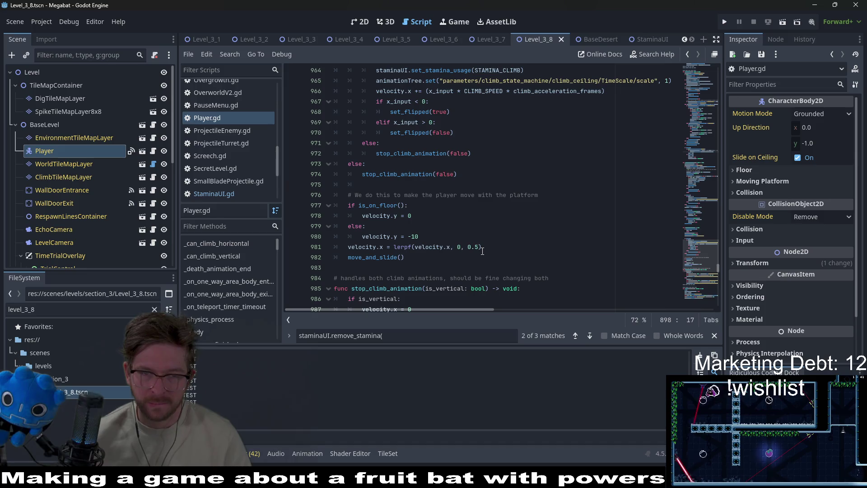
{"action": "scroll", "coordinate": [482, 251], "scroll_direction": "up", "scroll_amount": 3}
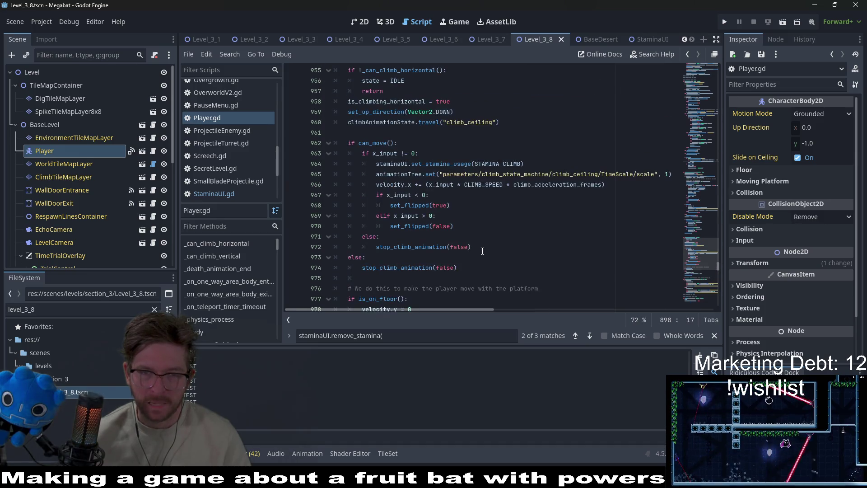
{"action": "scroll", "coordinate": [482, 251], "scroll_direction": "up", "scroll_amount": 2}
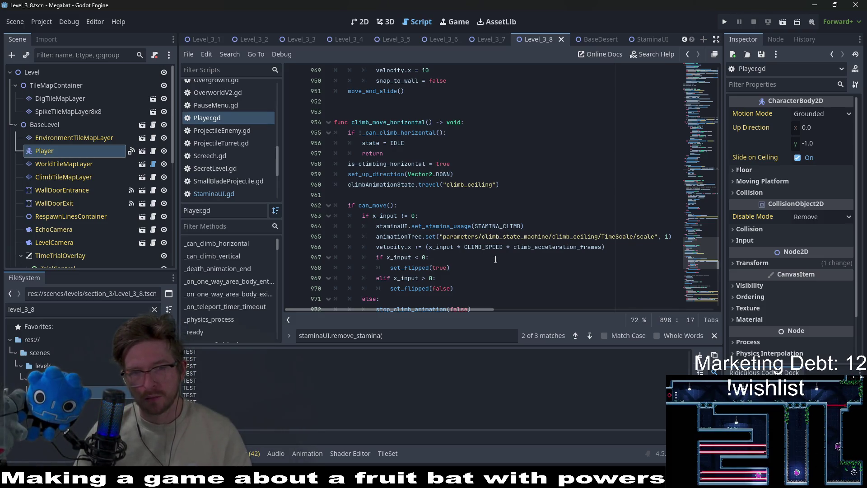
{"action": "scroll", "coordinate": [495, 259], "scroll_direction": "down", "scroll_amount": 3}
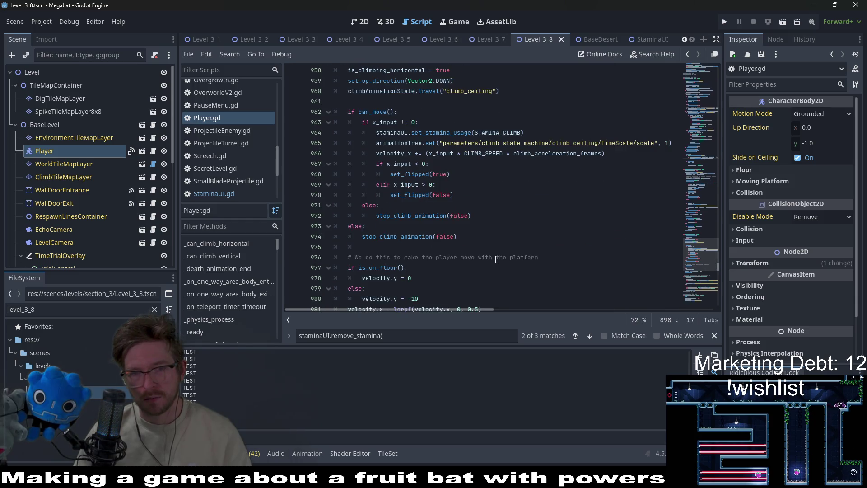
{"action": "scroll", "coordinate": [496, 259], "scroll_direction": "up", "scroll_amount": 1}
{"action": "scroll", "coordinate": [495, 259], "scroll_direction": "up", "scroll_amount": 6}
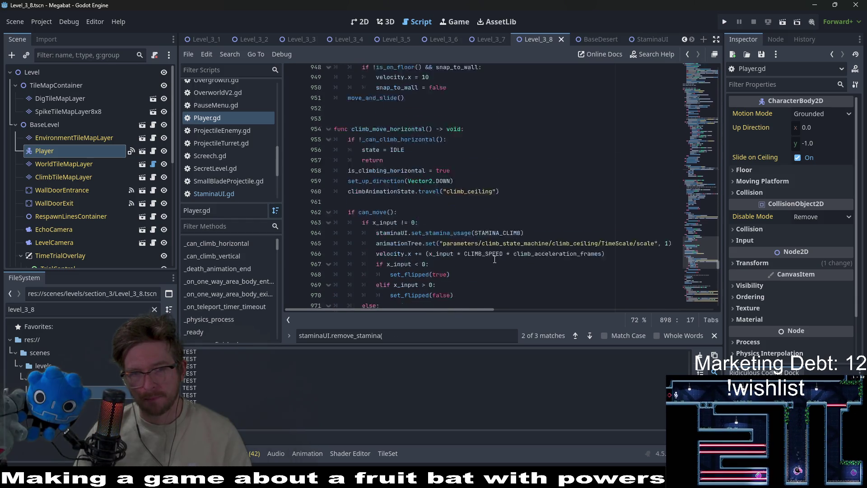
{"action": "scroll", "coordinate": [495, 259], "scroll_direction": "up", "scroll_amount": 3}
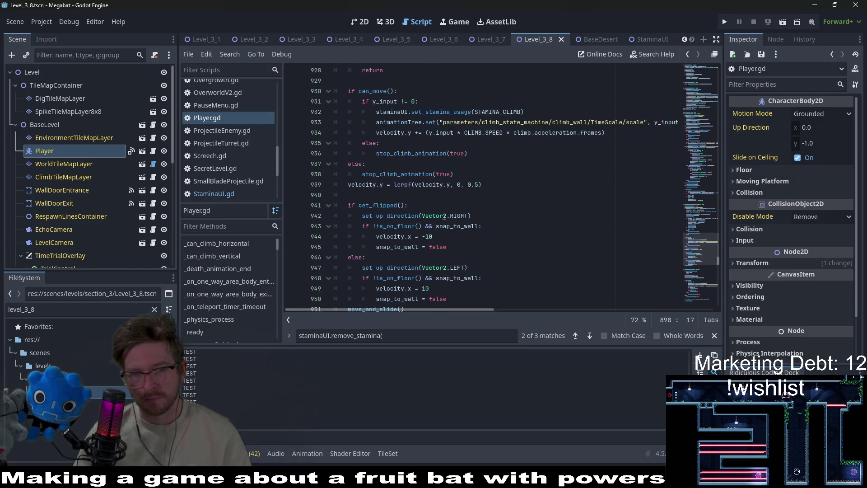
{"action": "scroll", "coordinate": [467, 200], "scroll_direction": "up", "scroll_amount": 4}
{"action": "left_click", "coordinate": [467, 200]}
{"action": "scroll", "coordinate": [467, 200], "scroll_direction": "up", "scroll_amount": 2}
{"action": "scroll", "coordinate": [467, 200], "scroll_direction": "up", "scroll_amount": 7}
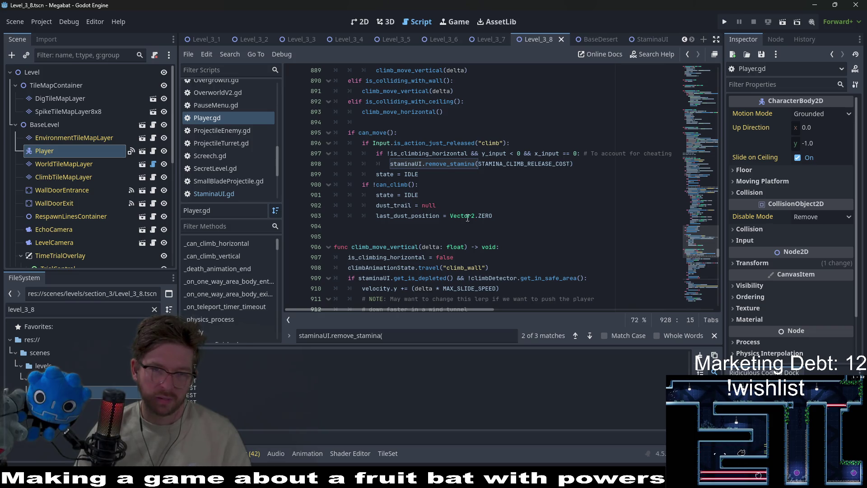
{"action": "scroll", "coordinate": [447, 172], "scroll_direction": "up", "scroll_amount": 8}
{"action": "scroll", "coordinate": [451, 179], "scroll_direction": "up", "scroll_amount": 4}
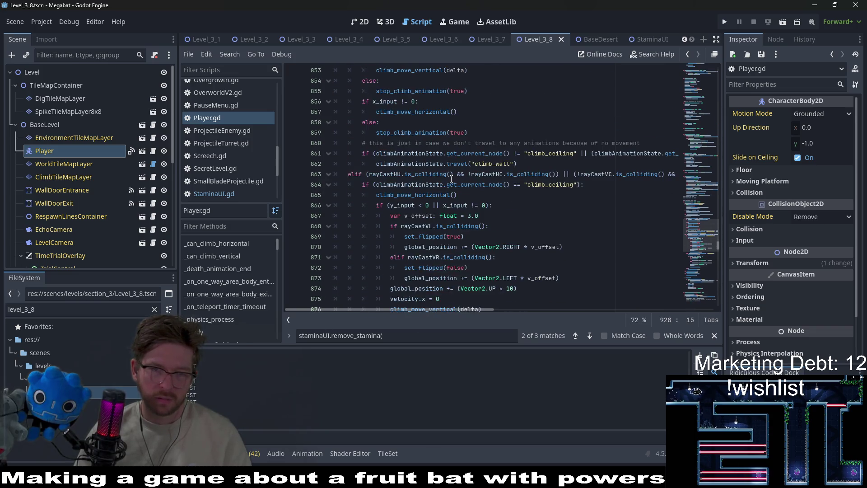
{"action": "scroll", "coordinate": [451, 178], "scroll_direction": "up", "scroll_amount": 3}
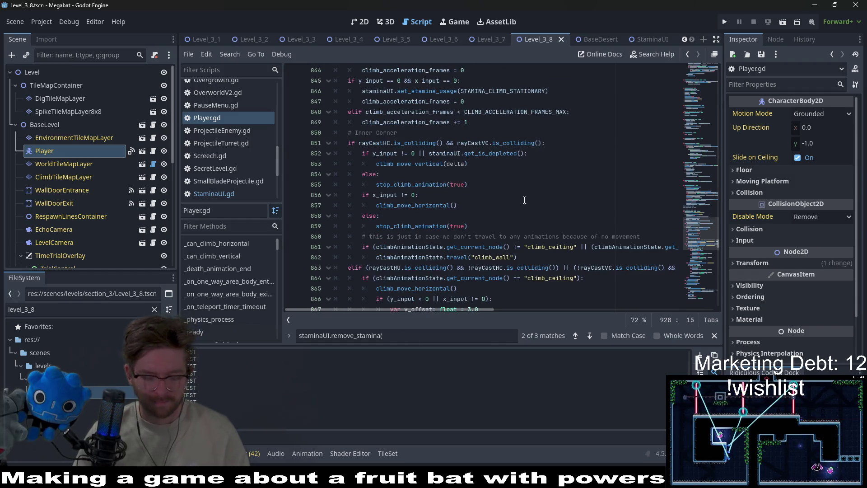
{"action": "left_click", "coordinate": [548, 182]}
{"action": "key", "text": "ctrl+f"}
{"action": "type", "text": "state ="}
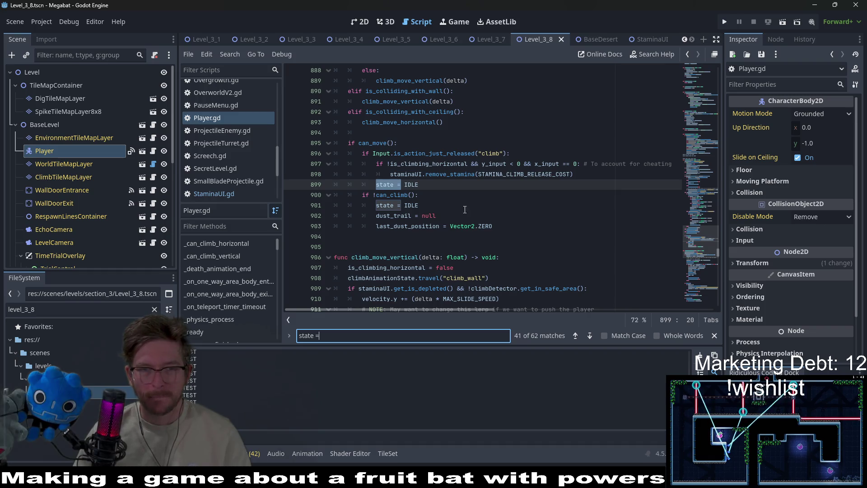
{"action": "left_click", "coordinate": [385, 194]}
{"action": "left_click", "coordinate": [394, 195], "text": "ctrl"}
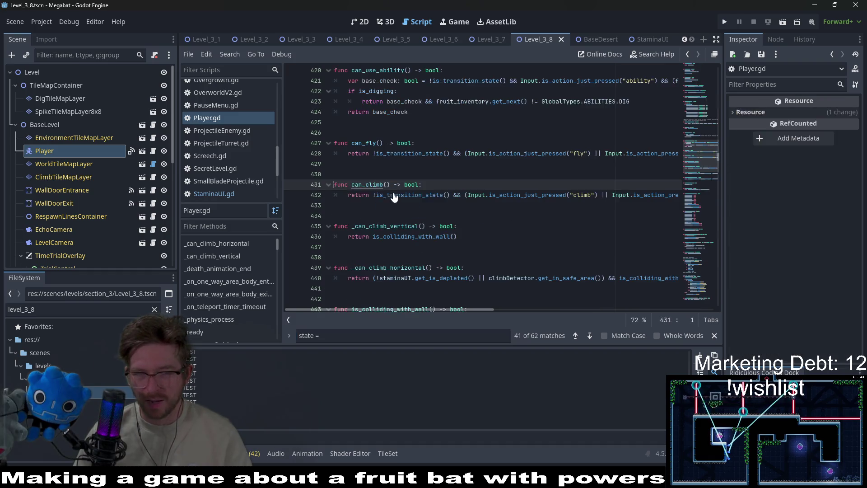
{"action": "mouse_move", "coordinate": [452, 310]}
{"action": "left_mouse_down"}
{"action": "mouse_move", "coordinate": [627, 294]}
{"action": "mouse_move", "coordinate": [617, 295]}
{"action": "left_mouse_up"}
{"action": "left_click_drag", "start_coordinate": [561, 300], "coordinate": [382, 298]}
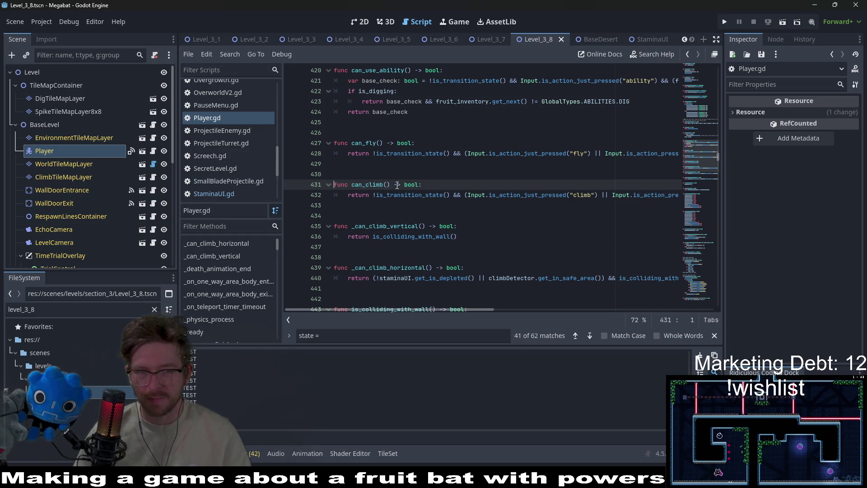
{"action": "left_click_drag", "start_coordinate": [393, 184], "coordinate": [353, 185]}
{"action": "key", "text": "ctrl+f"}
{"action": "key", "text": "Return"}
{"action": "key", "text": "Return"}
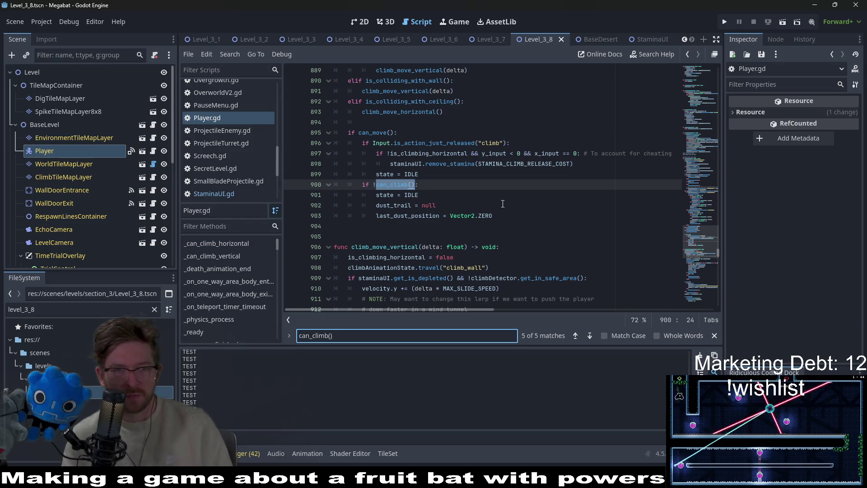
{"action": "scroll", "coordinate": [502, 203], "scroll_direction": "up", "scroll_amount": 5}
{"action": "scroll", "coordinate": [503, 204], "scroll_direction": "up", "scroll_amount": 15}
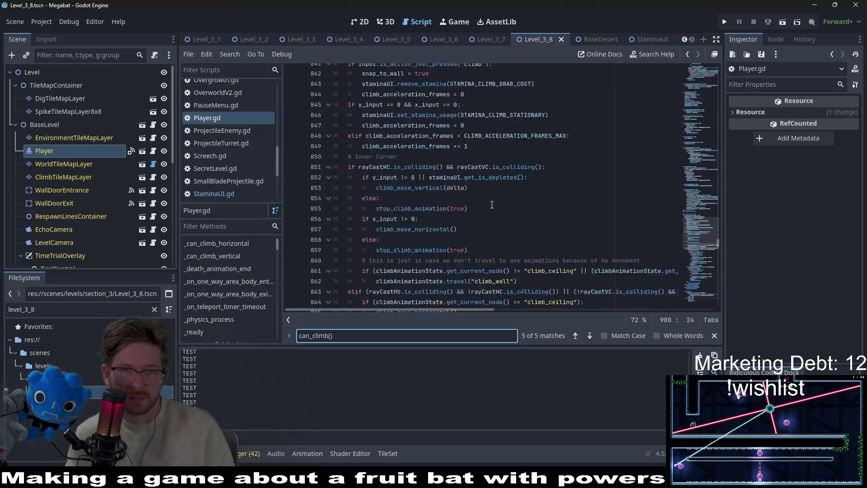
{"action": "scroll", "coordinate": [490, 205], "scroll_direction": "down", "scroll_amount": 19}
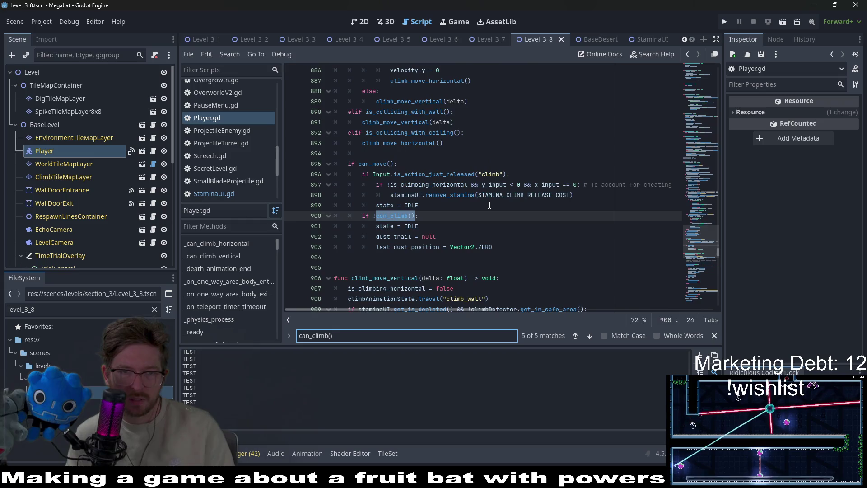
{"action": "key", "text": "Return"}
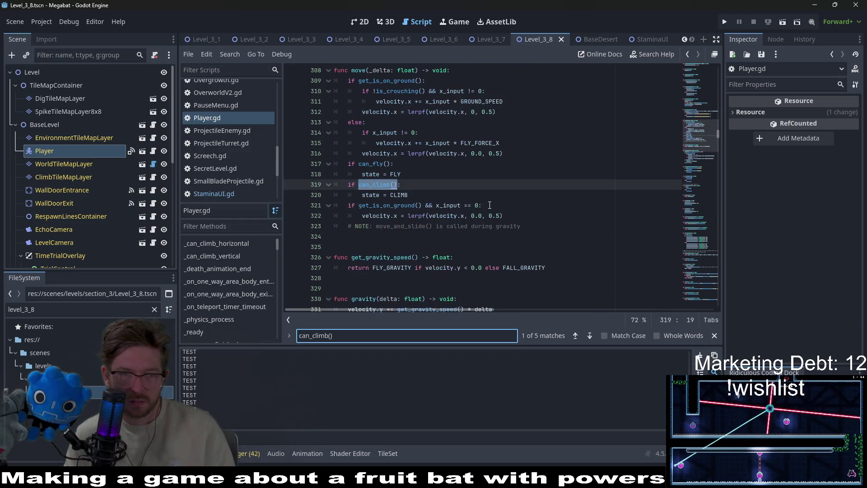
{"action": "scroll", "coordinate": [489, 205], "scroll_direction": "up", "scroll_amount": 2}
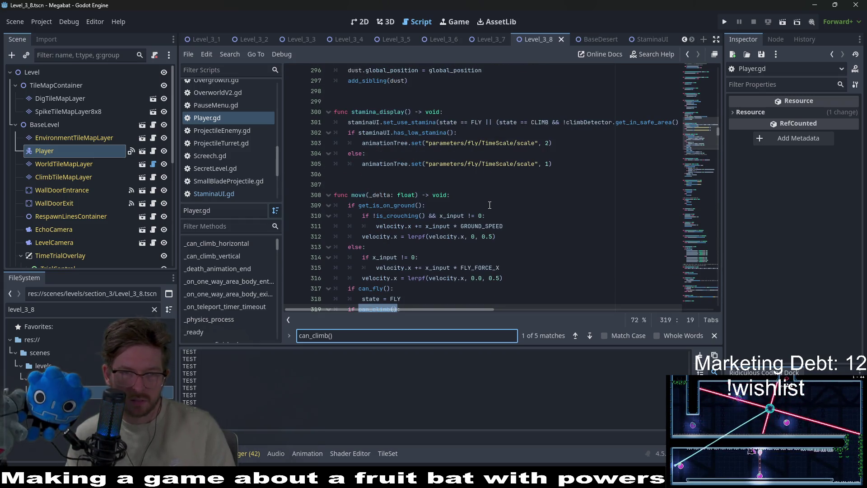
{"action": "scroll", "coordinate": [490, 204], "scroll_direction": "down", "scroll_amount": 2}
{"action": "key", "text": "Return"}
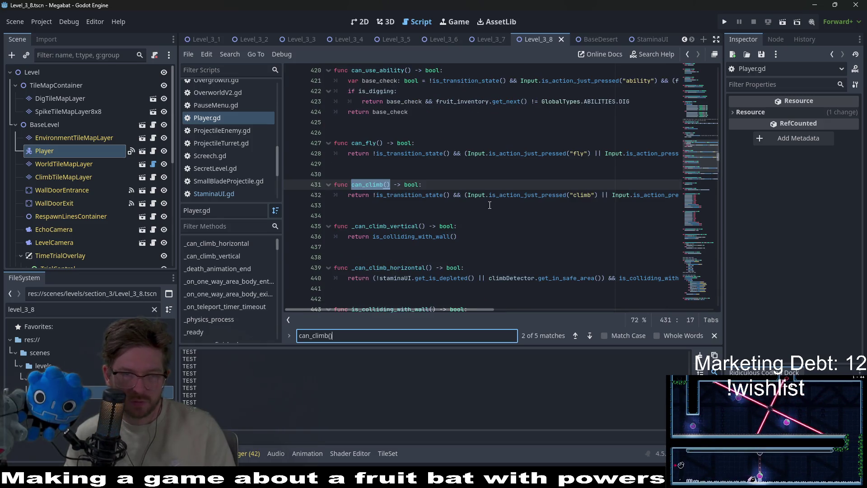
{"action": "key", "text": "Return"}
{"action": "key", "text": "Return"}
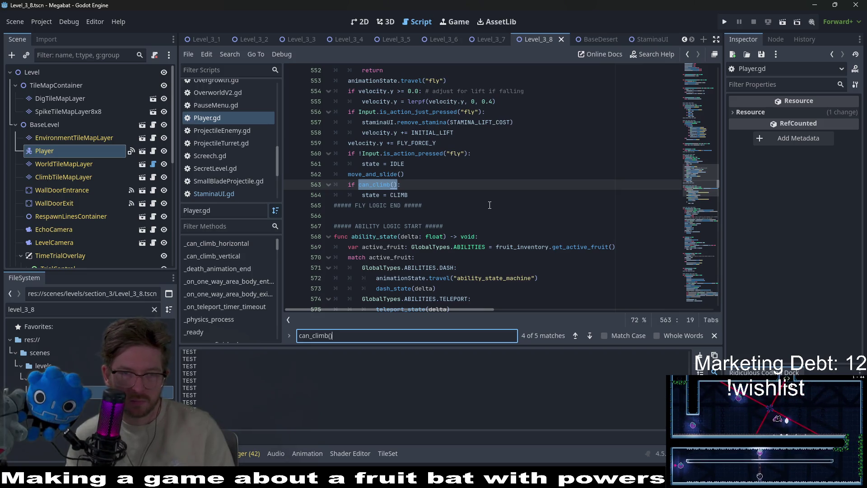
{"action": "scroll", "coordinate": [490, 205], "scroll_direction": "up", "scroll_amount": 3}
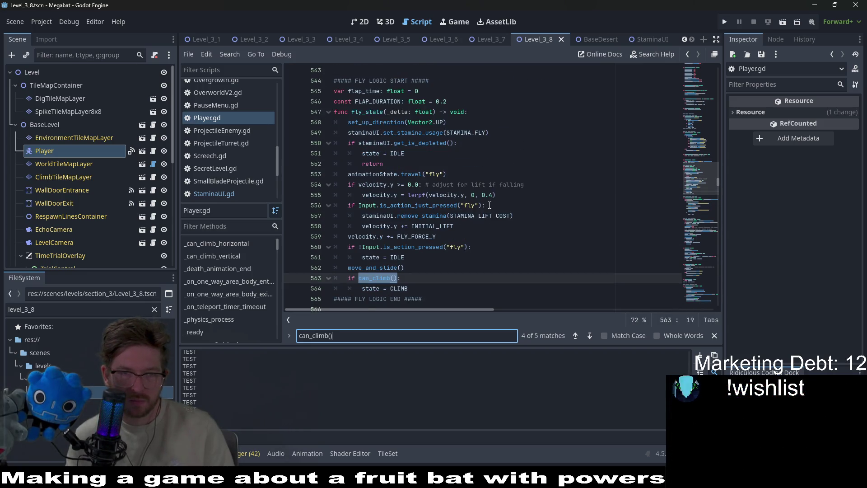
{"action": "type", "text": ")"}
{"action": "key", "text": "Return"}
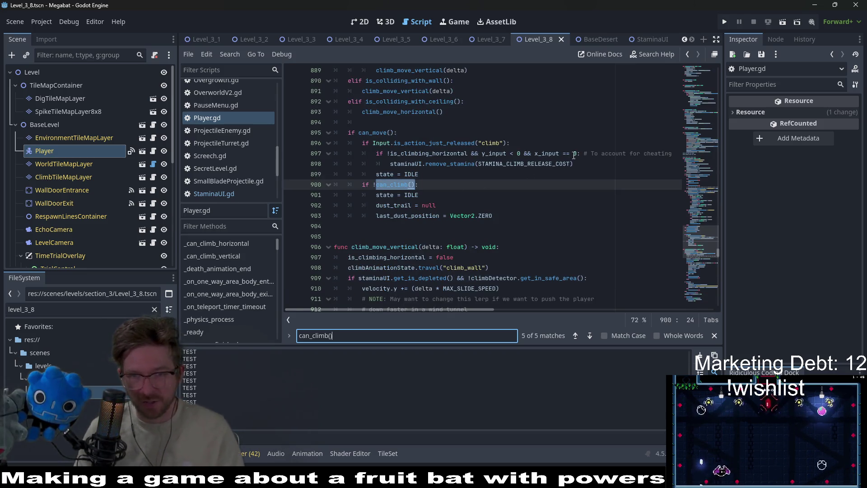
{"action": "mouse_move", "coordinate": [576, 163]}
{"action": "left_mouse_down"}
{"action": "mouse_move", "coordinate": [391, 153]}
{"action": "mouse_move", "coordinate": [391, 164]}
{"action": "left_mouse_up"}
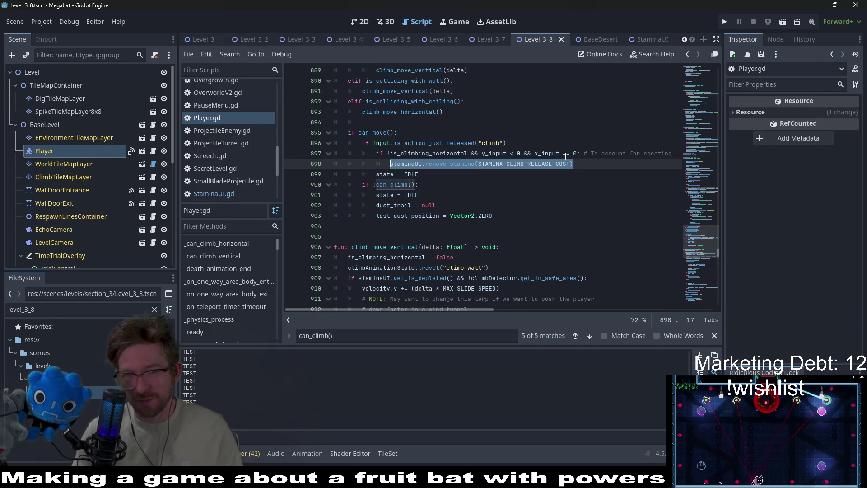
{"action": "left_click", "coordinate": [465, 153]}
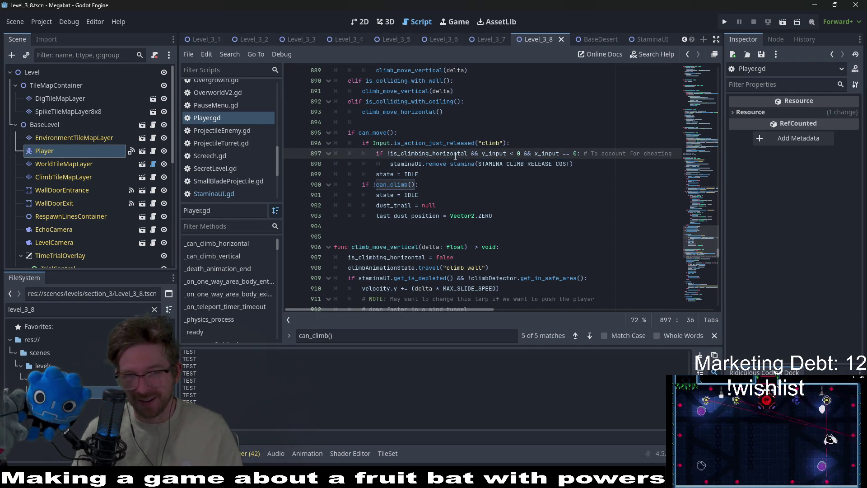
{"action": "double_click", "coordinate": [420, 153]}
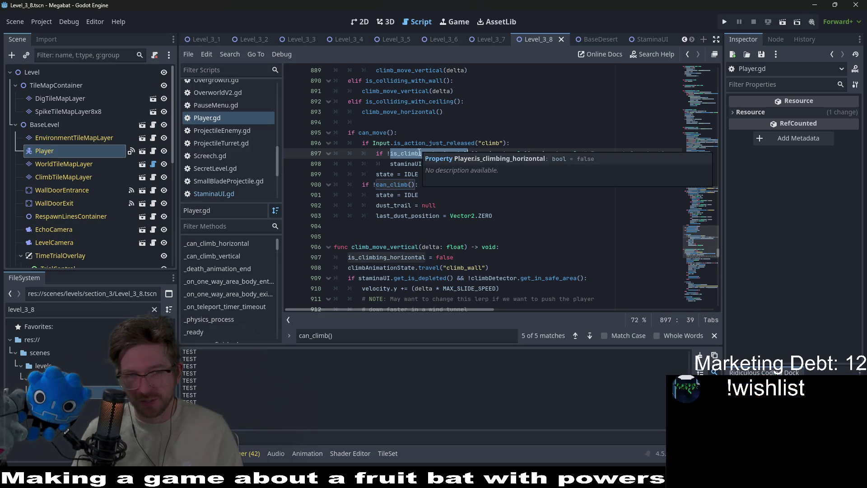
{"action": "key", "text": "Up"}
{"action": "key", "text": "Up"}
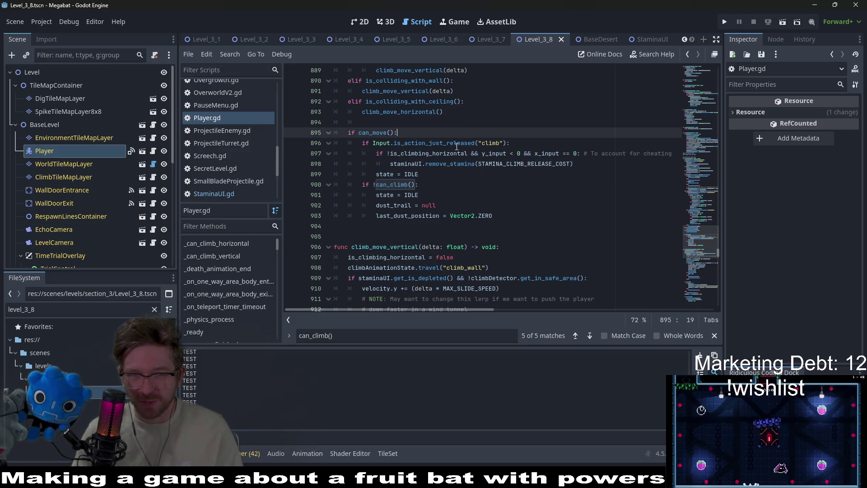
{"action": "left_click_drag", "start_coordinate": [585, 167], "coordinate": [391, 164]}
{"action": "key", "text": "ctrl+c"}
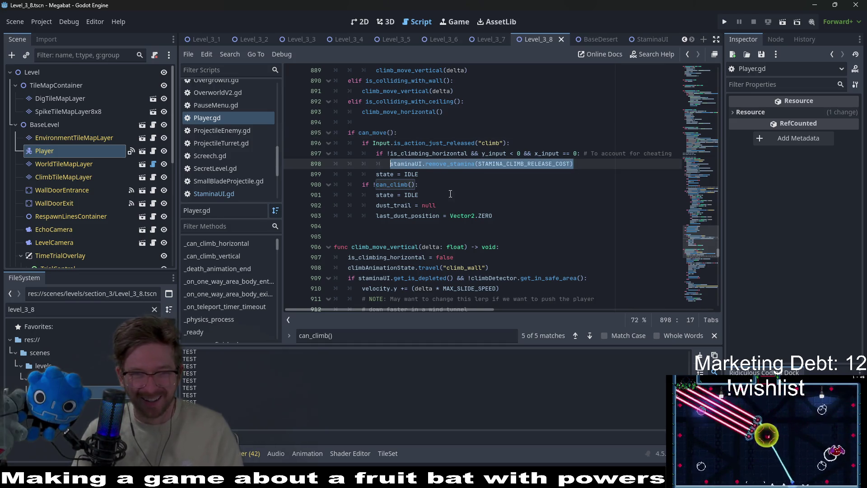
{"action": "left_click", "coordinate": [492, 189]}
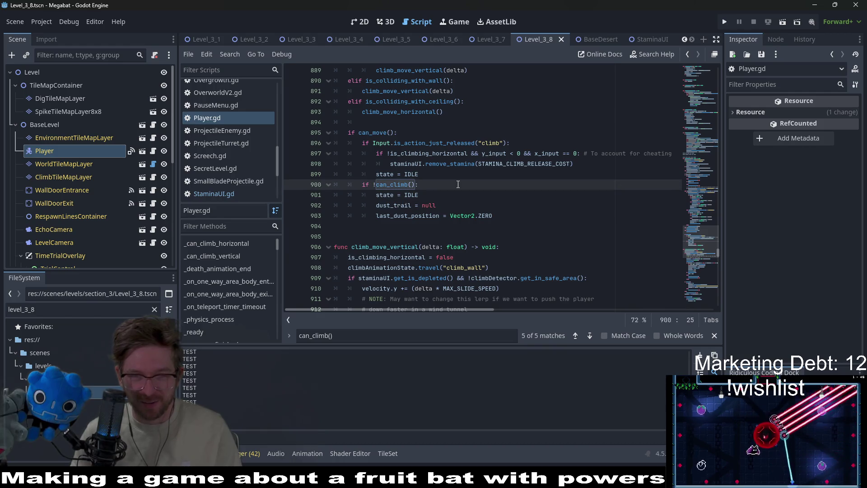
{"action": "key", "text": "Return"}
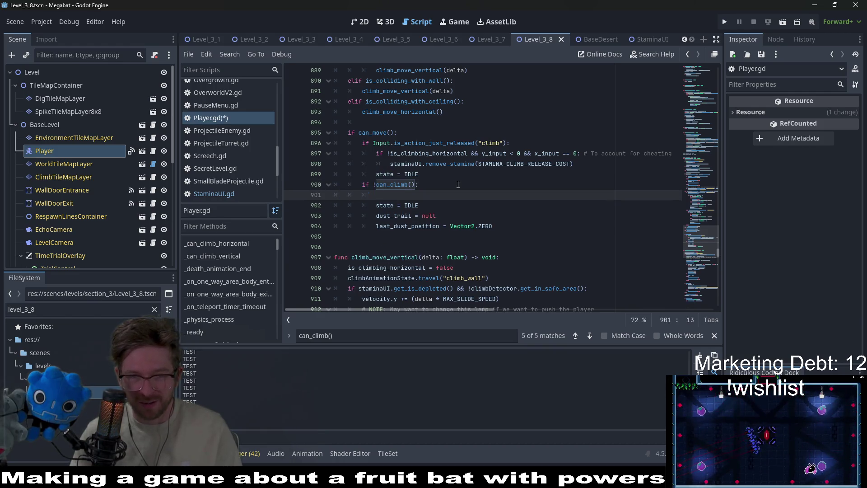
Step: Replace the unfinished 'if' on line 901 with the remove_stamina call
{"action": "type", "text": "if"}
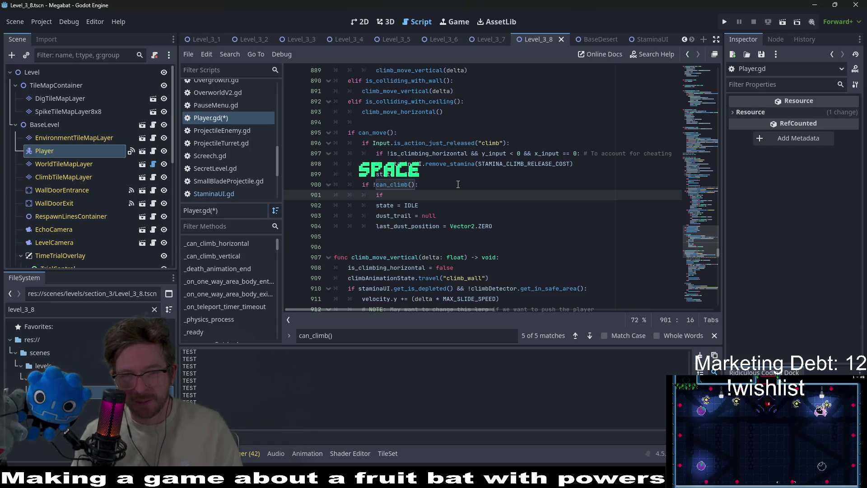
{"action": "key", "text": "BackSpace"}
{"action": "key", "text": "BackSpace"}
{"action": "key", "text": "BackSpace"}
{"action": "key", "text": "ctrl+v"}
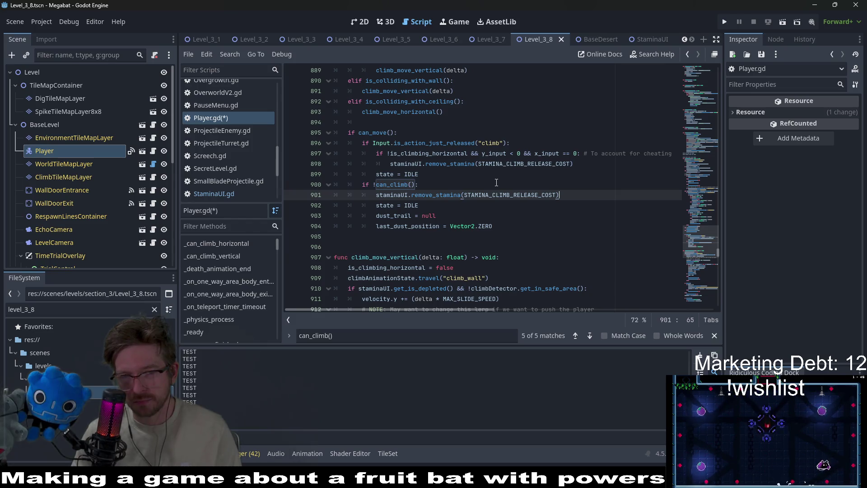
Step: Replace line 901's call with the lines 897–898 cheat-check block and save Player.gd
{"action": "double_click", "coordinate": [407, 153]}
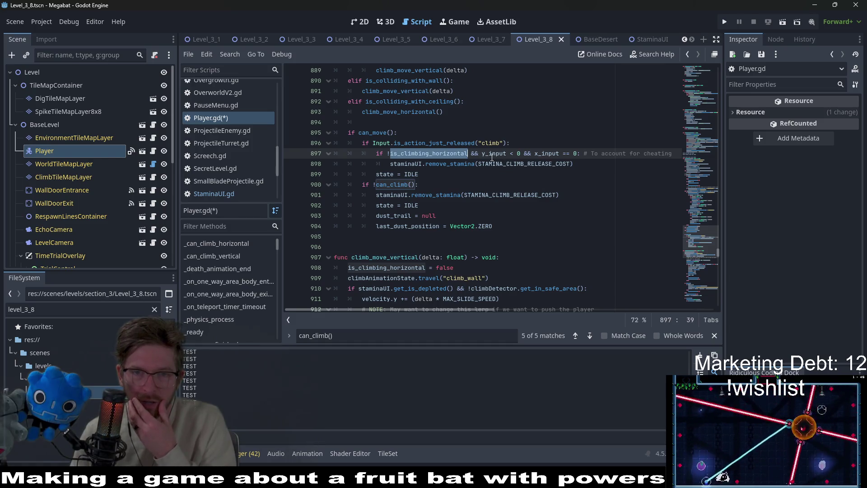
{"action": "left_click", "coordinate": [392, 163]}
{"action": "mouse_move", "coordinate": [579, 164]}
{"action": "left_mouse_down"}
{"action": "mouse_move", "coordinate": [407, 154]}
{"action": "mouse_move", "coordinate": [379, 143]}
{"action": "mouse_move", "coordinate": [376, 154]}
{"action": "left_mouse_up"}
{"action": "key", "text": "ctrl+c"}
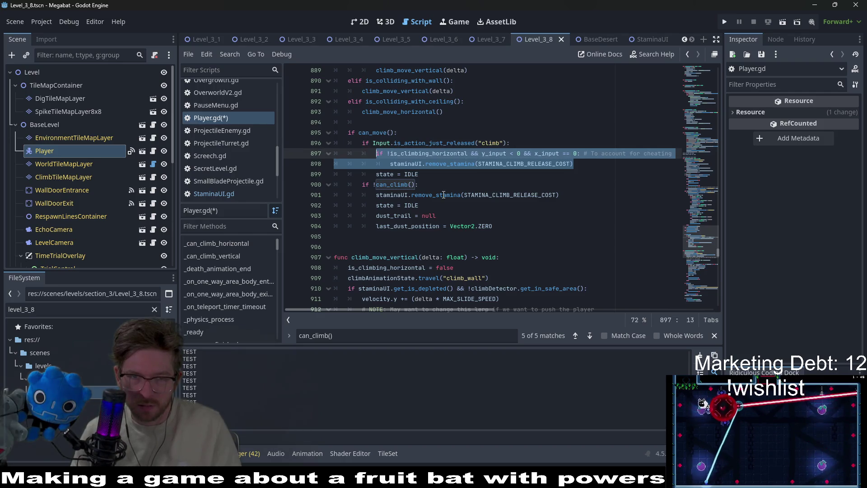
{"action": "mouse_move", "coordinate": [443, 195]}
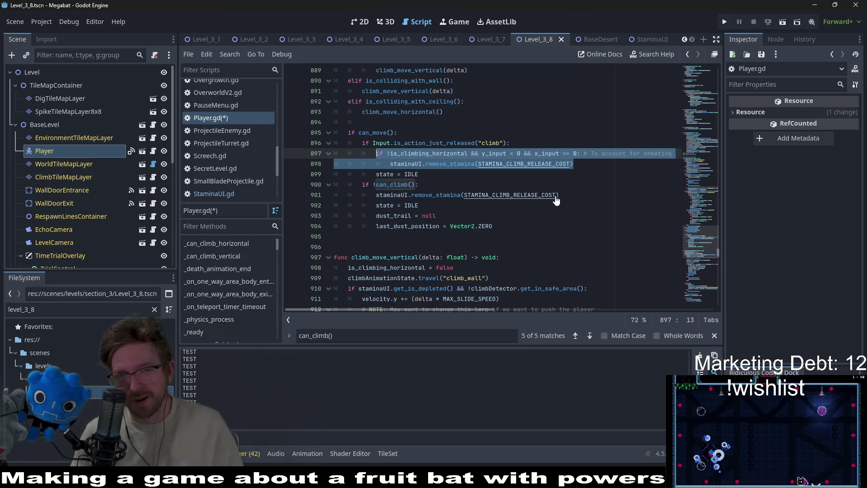
{"action": "left_click_drag", "start_coordinate": [559, 195], "coordinate": [376, 195]}
{"action": "key", "text": "ctrl+v"}
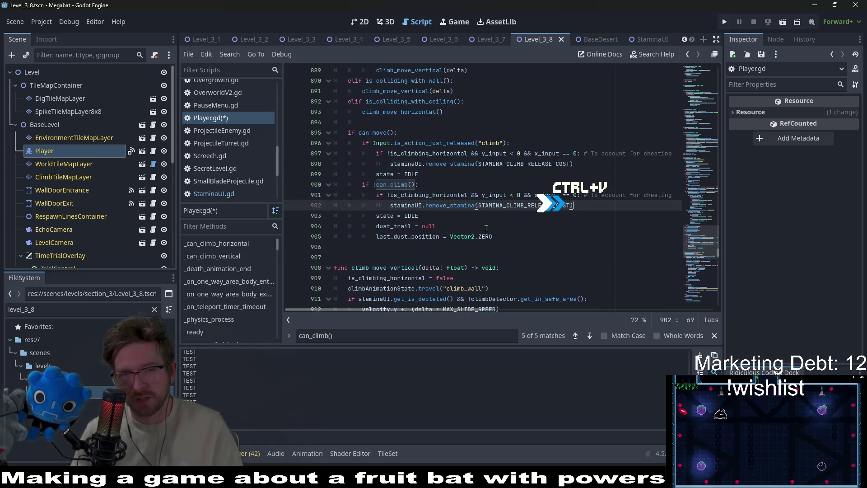
{"action": "left_click", "coordinate": [421, 153]}
{"action": "key", "text": "ctrl+s"}
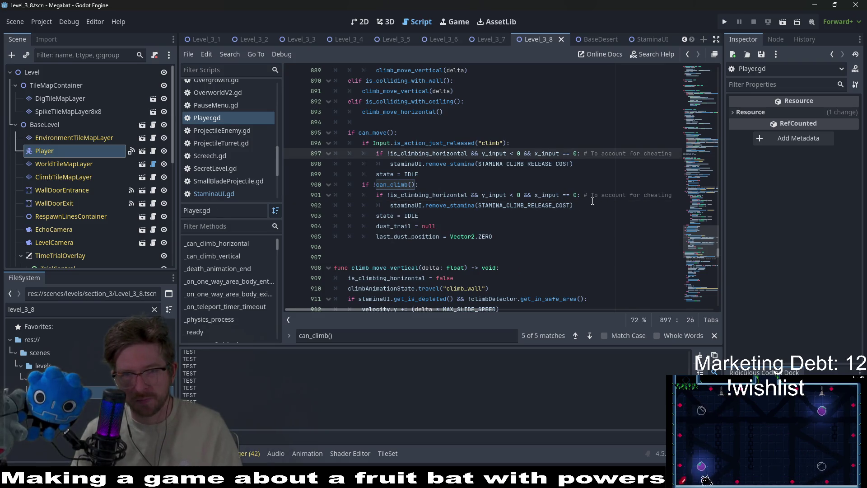
{"action": "left_click", "coordinate": [470, 134]}
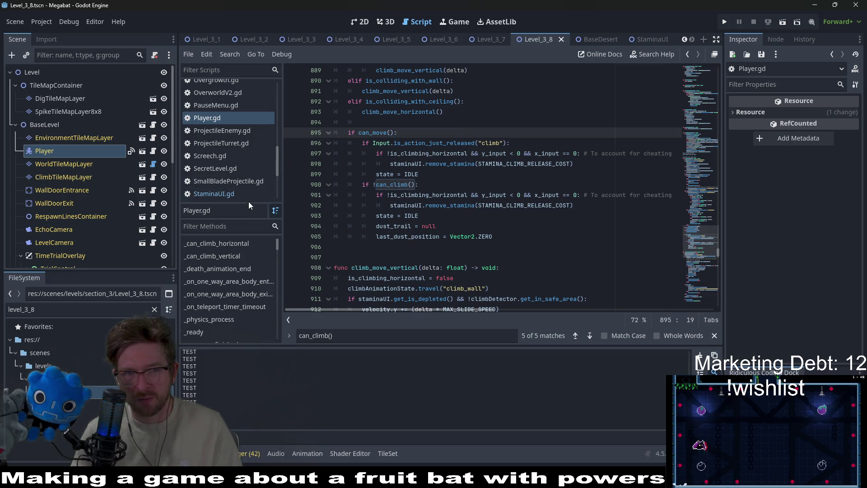
Step: Undo the three unsaved climbing-check edits in StaminaUI.gd, restoring its saved version
{"action": "left_click", "coordinate": [217, 193]}
{"action": "key", "text": "ctrl+z"}
{"action": "key", "text": "ctrl+z"}
{"action": "key", "text": "ctrl+z"}
{"action": "key", "text": "ctrl+z"}
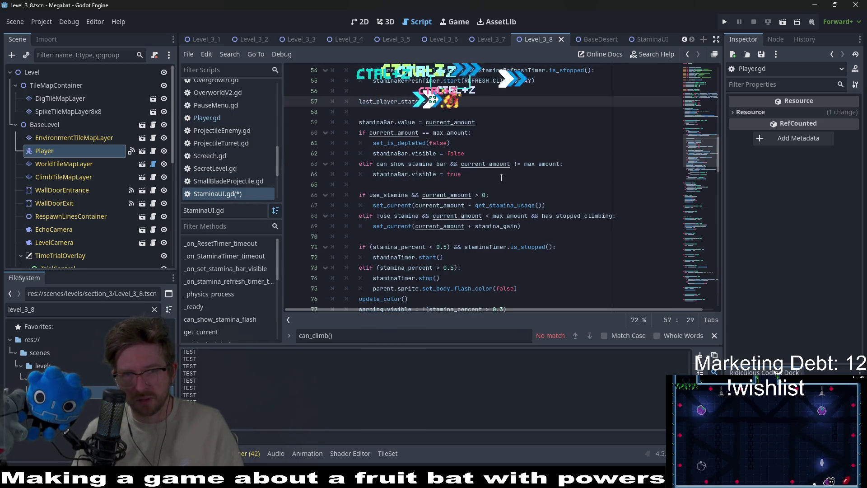
{"action": "key", "text": "ctrl+z"}
{"action": "key", "text": "ctrl+z"}
{"action": "key", "text": "ctrl+z"}
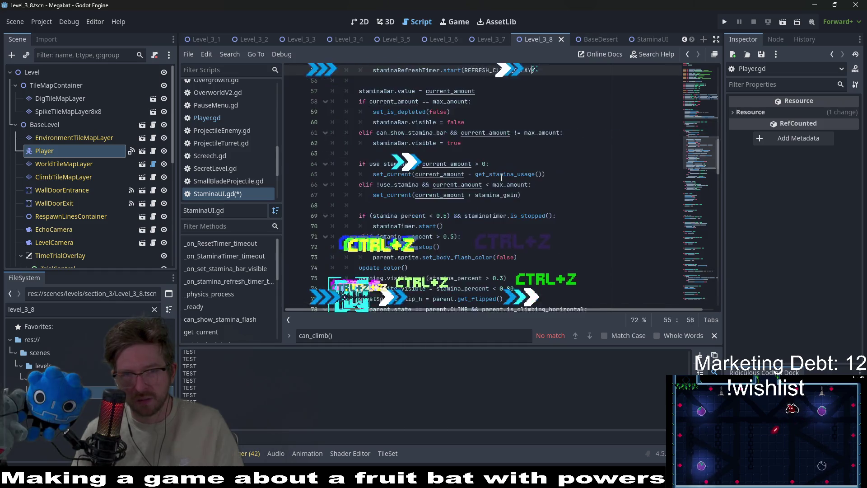
{"action": "key", "text": "ctrl+z"}
{"action": "key", "text": "ctrl+z"}
{"action": "key", "text": "ctrl+z"}
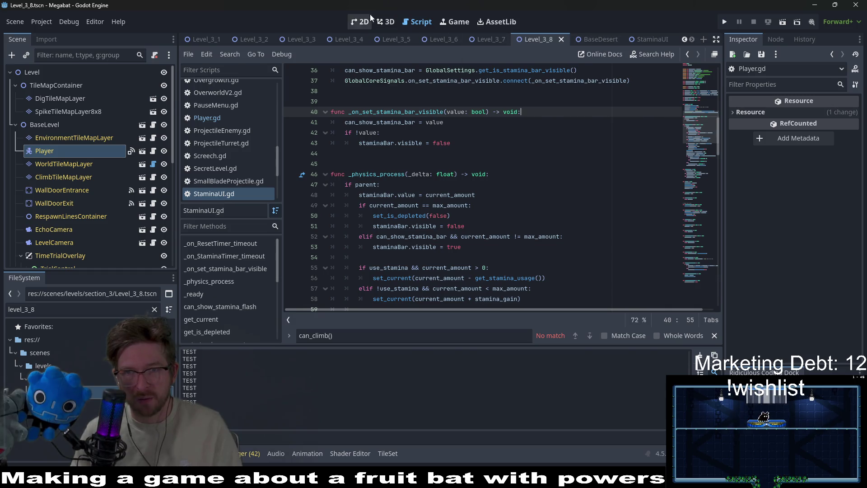
{"action": "key", "text": "ctrl+F1"}
{"action": "left_click", "coordinate": [779, 23]}
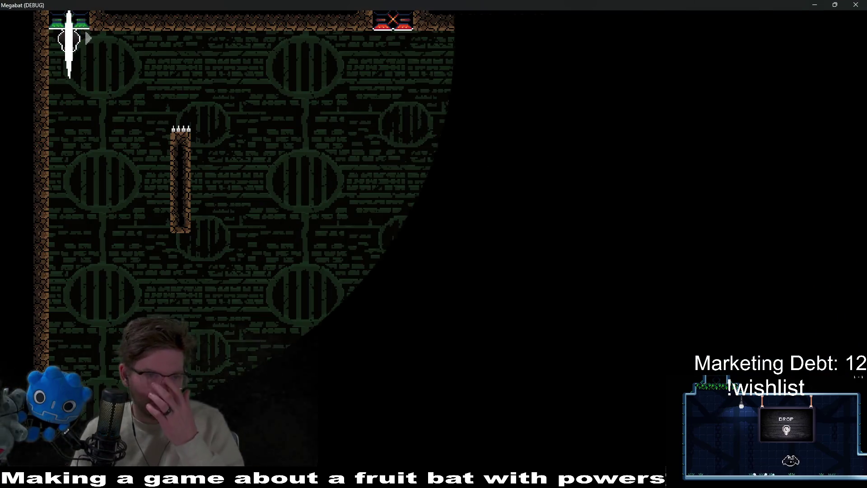
{"action": "key", "text": "Right"}
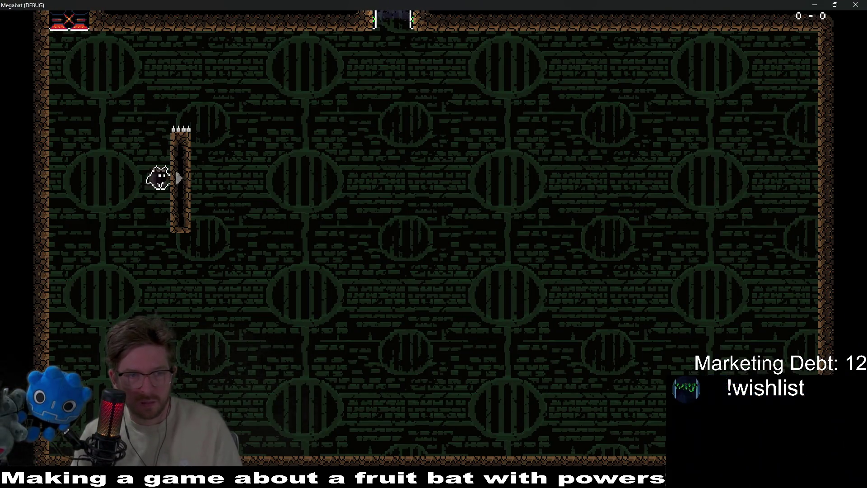
{"action": "key", "text": "space"}
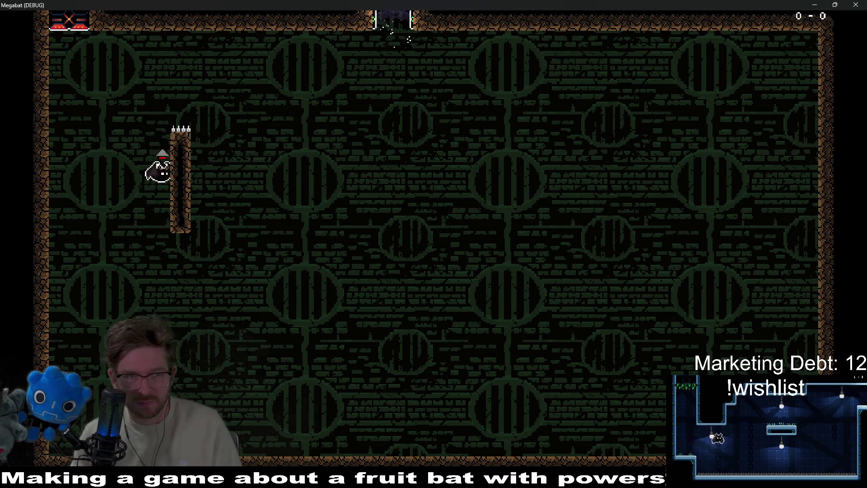
{"action": "key", "text": "space"}
{"action": "key", "text": "space"}
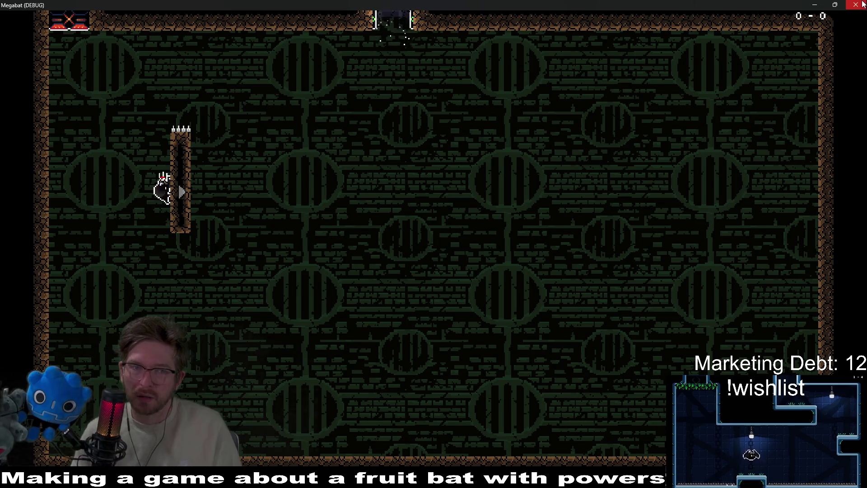
{"action": "key", "text": "Escape"}
{"action": "left_click", "coordinate": [428, 24]}
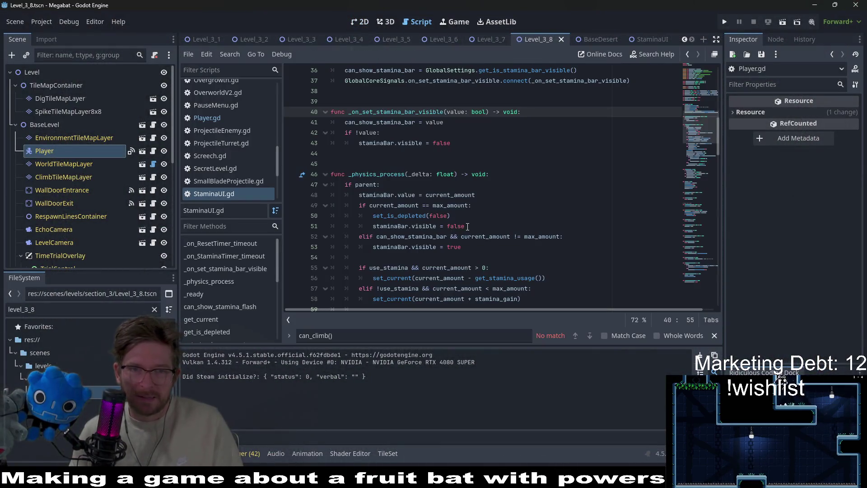
Step: In Player.gd, add an indented print("CHEATER 2") line below the stamina removal on line 902
{"action": "scroll", "coordinate": [467, 226], "scroll_direction": "down", "scroll_amount": 12}
{"action": "left_click", "coordinate": [546, 204]}
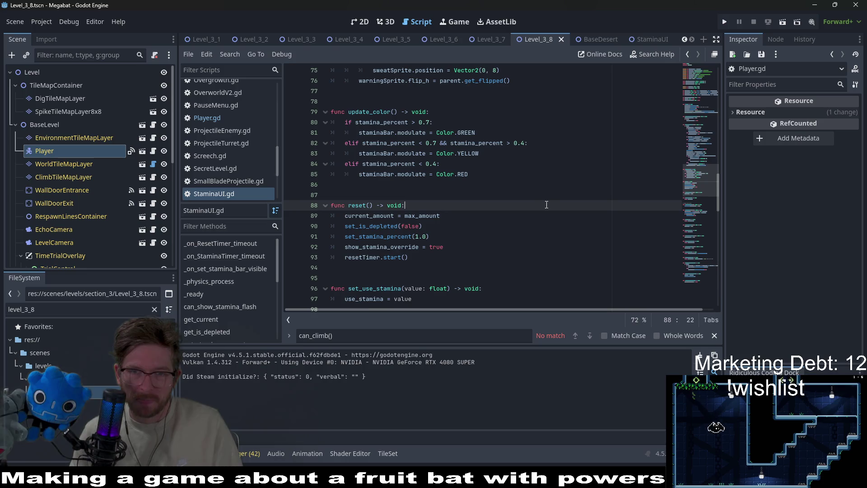
{"action": "left_click", "coordinate": [207, 117]}
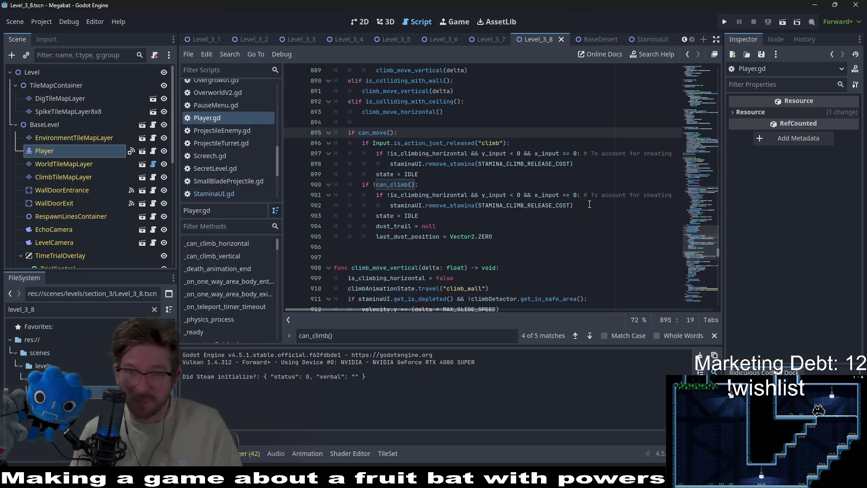
{"action": "left_click", "coordinate": [590, 204]}
{"action": "key", "text": "Return"}
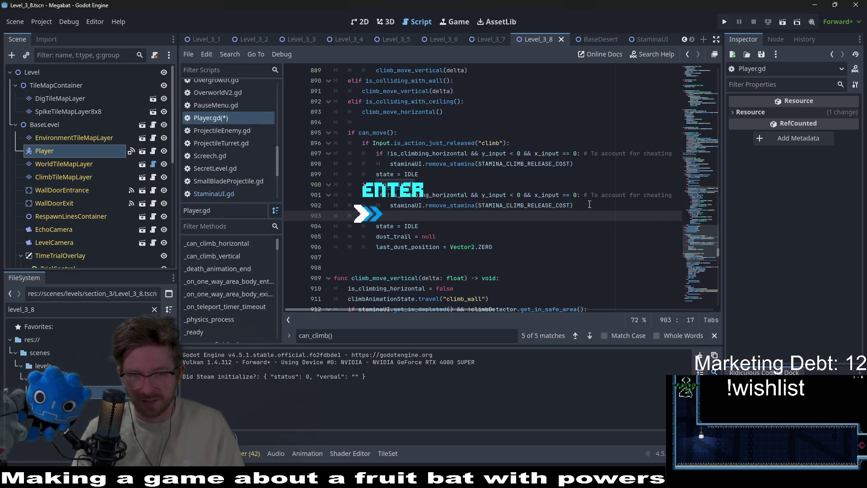
{"action": "key", "text": "Tab"}
{"action": "type", "text": "print(\""}
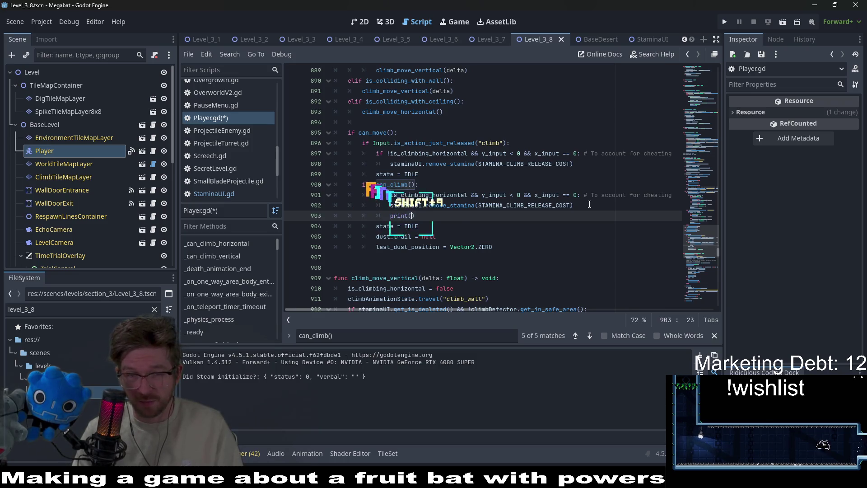
{"action": "type", "text": "CHEATER 2"}
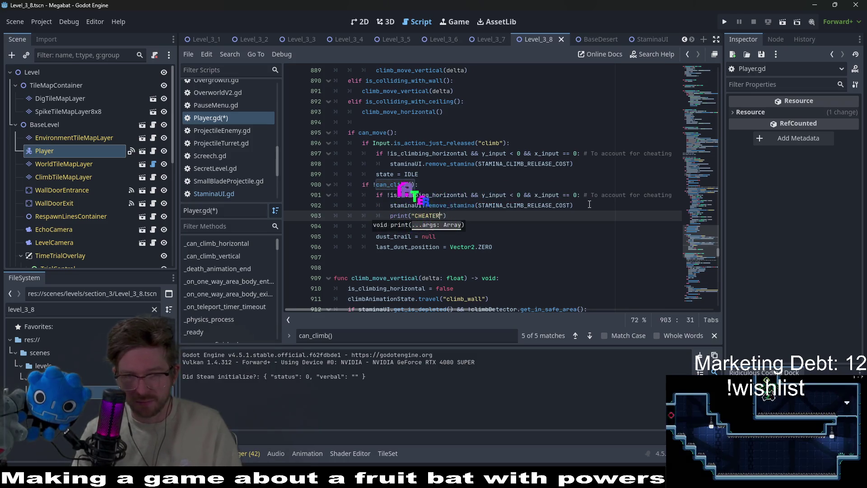
Step: Copy the print("CHEATER 2") line below line 898, save, and show the 2D view
{"action": "left_click", "coordinate": [584, 209], "text": "shift"}
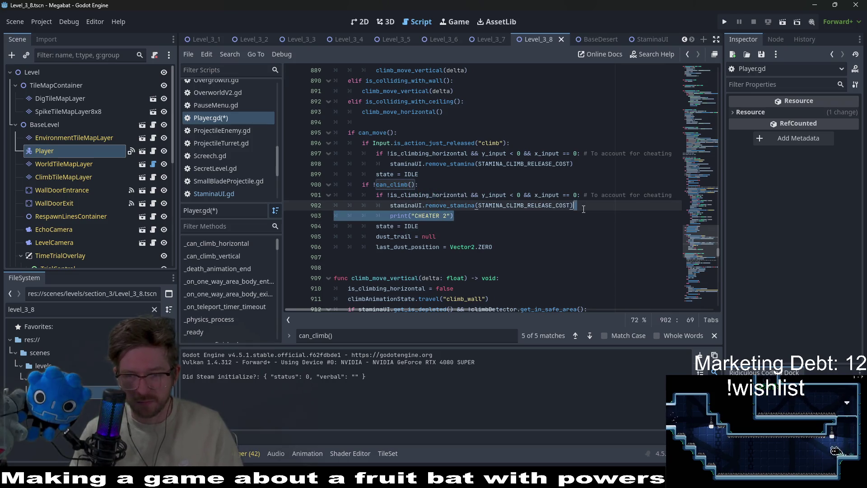
{"action": "key", "text": "ctrl+c"}
{"action": "left_click", "coordinate": [551, 164]}
{"action": "key", "text": "ctrl+v"}
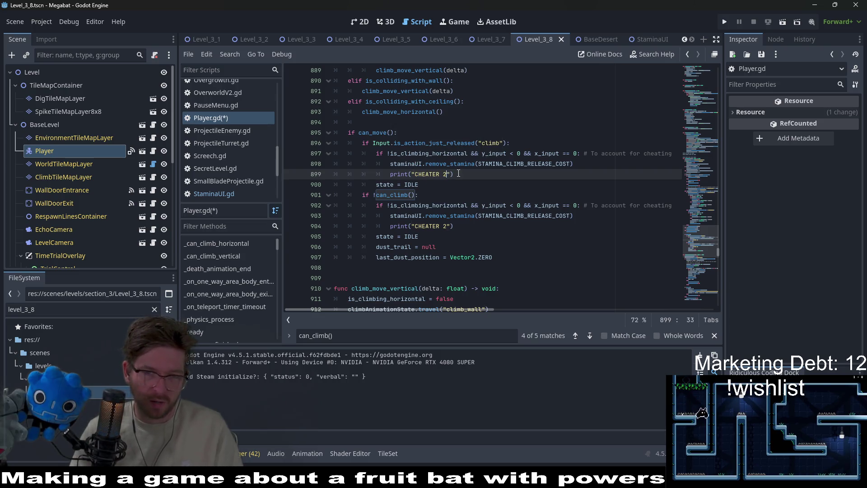
{"action": "key", "text": "ctrl+s"}
{"action": "left_click", "coordinate": [565, 41]}
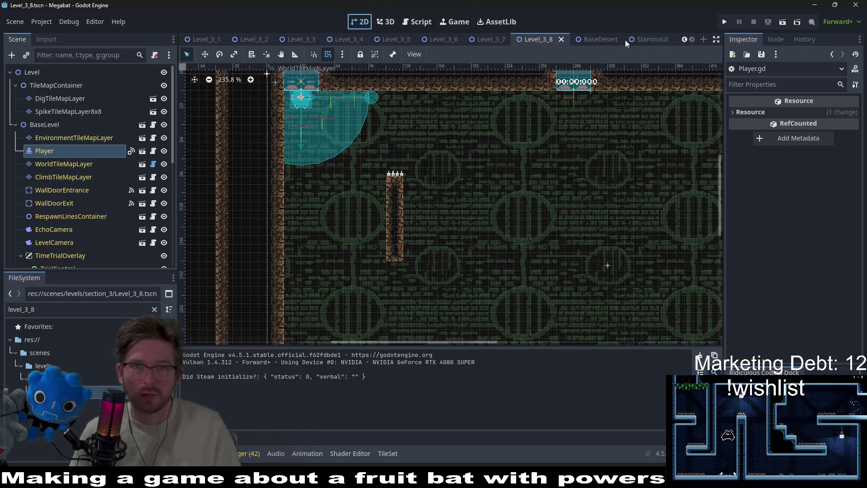
Step: Run the current Megabat scene and widen its debug game window
{"action": "left_click", "coordinate": [788, 22]}
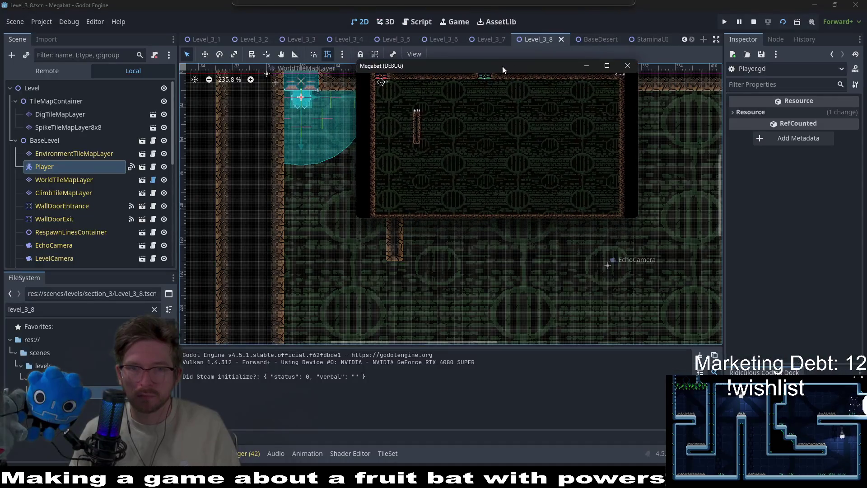
{"action": "mouse_move", "coordinate": [642, 214]}
{"action": "left_mouse_down"}
{"action": "mouse_move", "coordinate": [676, 214]}
{"action": "mouse_move", "coordinate": [687, 288]}
{"action": "left_mouse_up"}
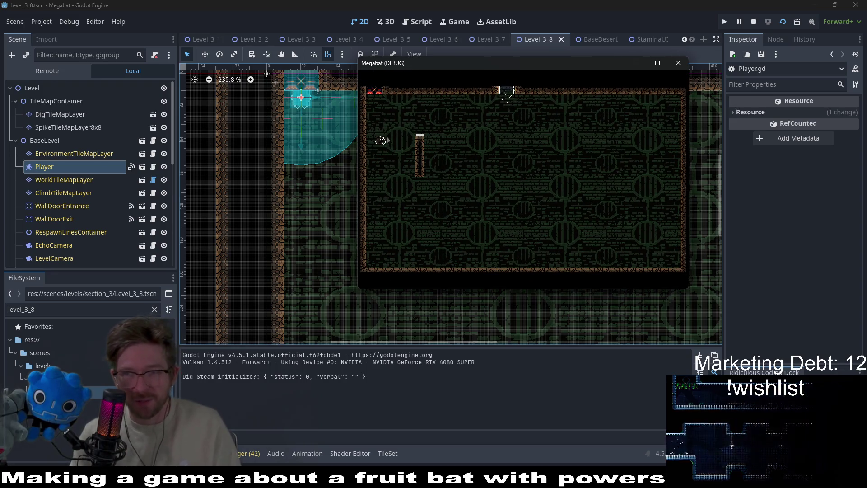